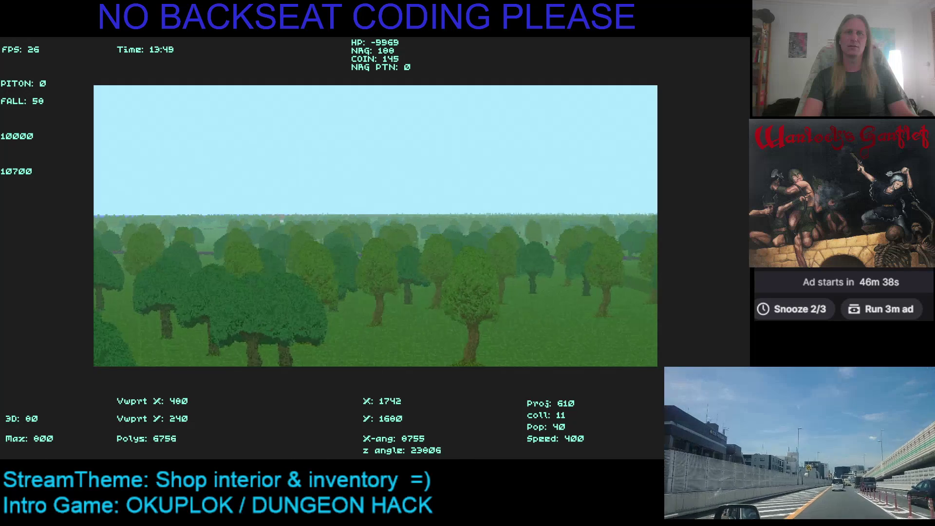
Walk and turn through the daytime forest, past the tree trunk and cobbled path, toward the creatures ahead
key(Left)
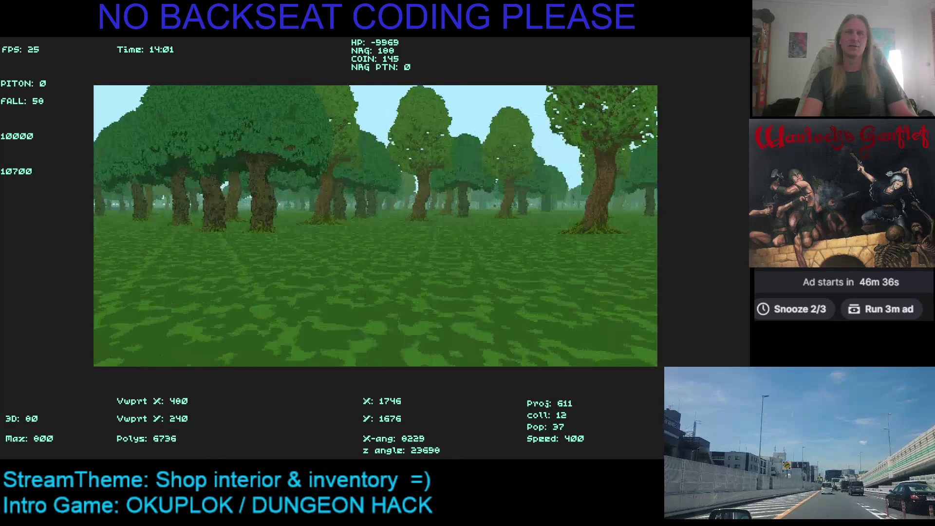
key(Right)
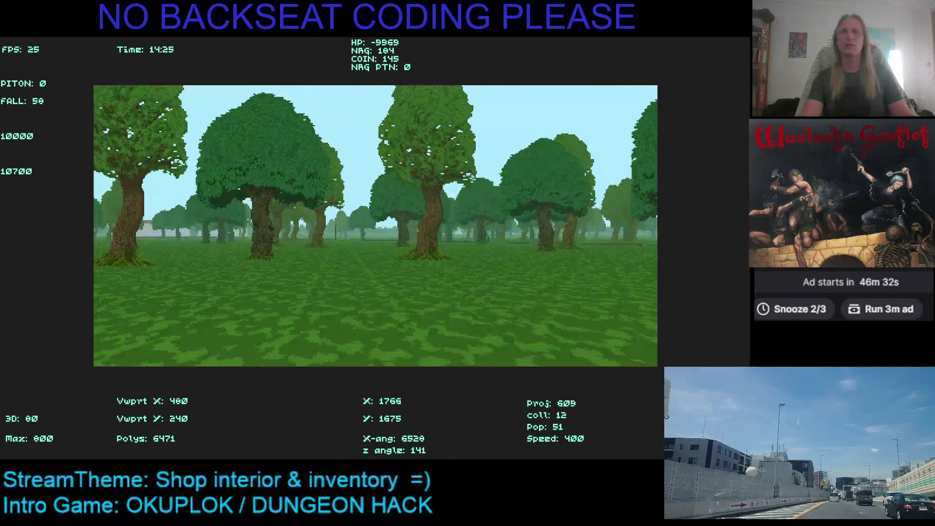
key(Right)
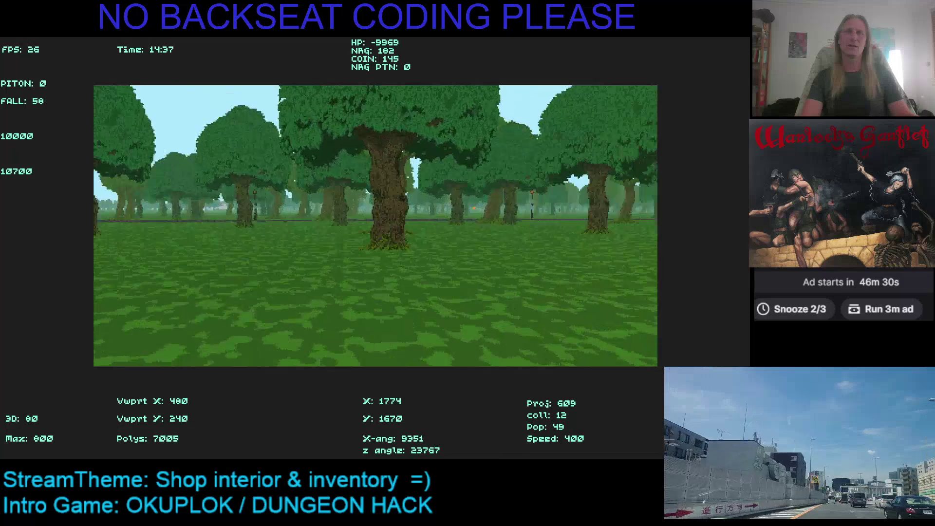
key(Right)
key(Left)
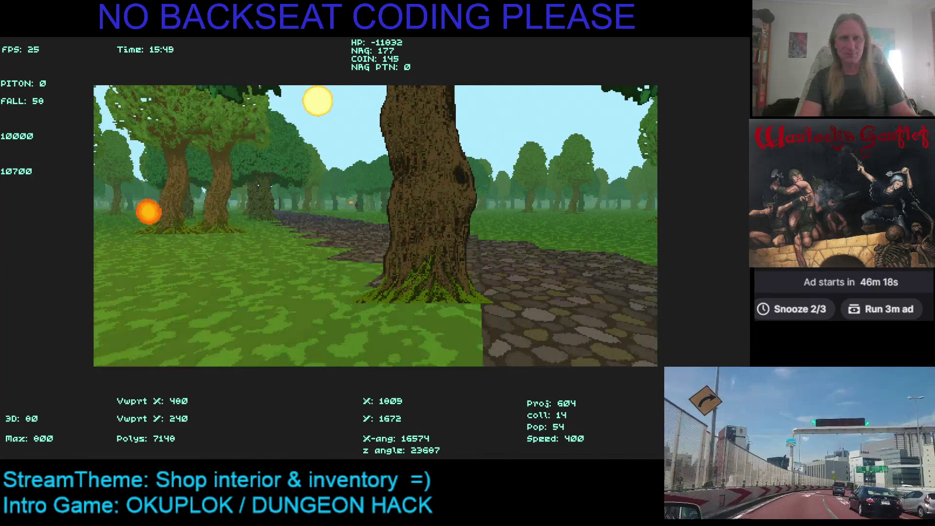
key(Right)
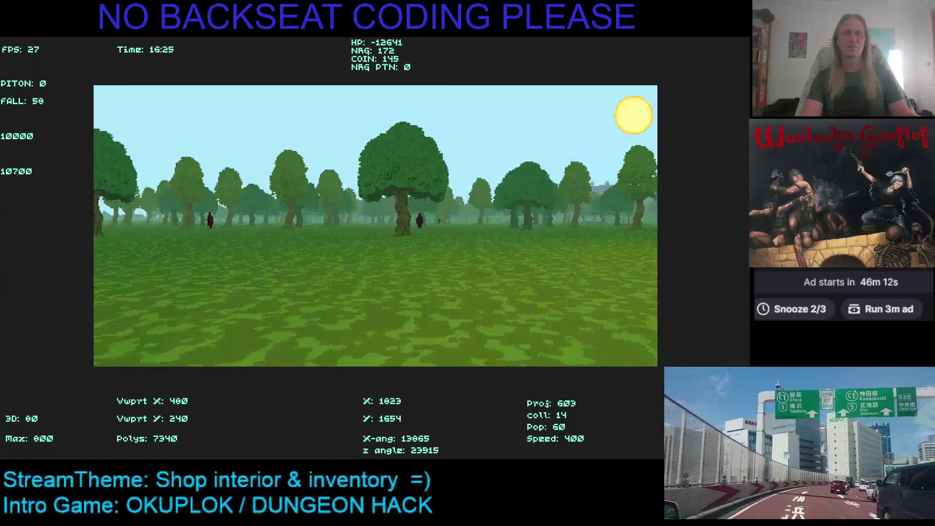
key(Right)
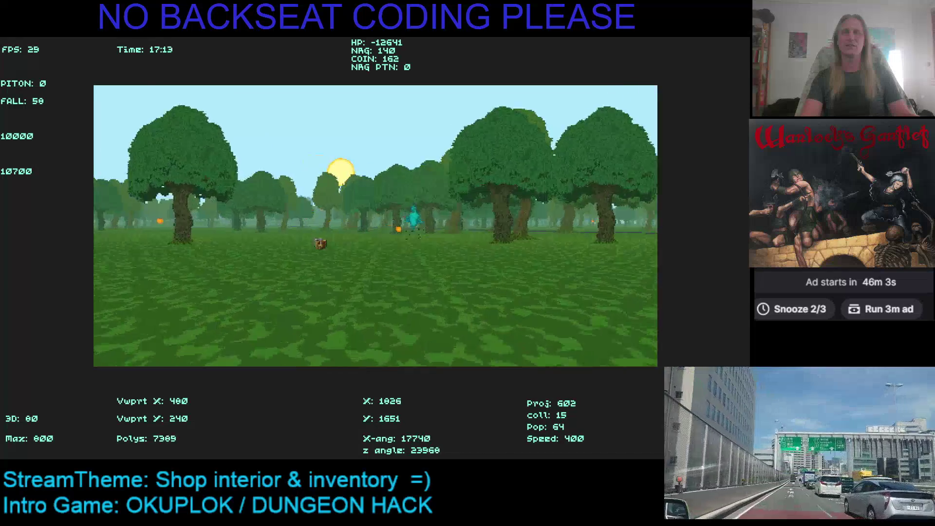
key(Left)
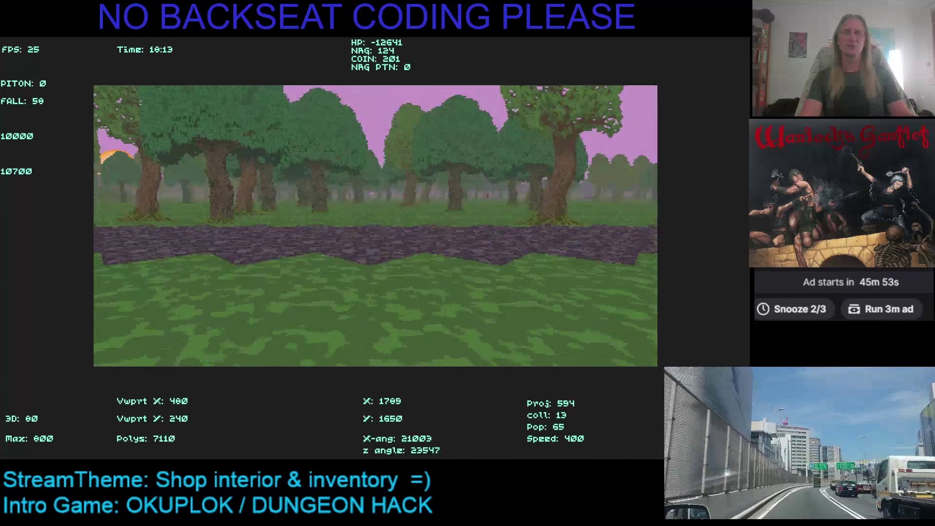
Walk past the lamppost deeper into the forest toward the large tree and hillside
key(Left)
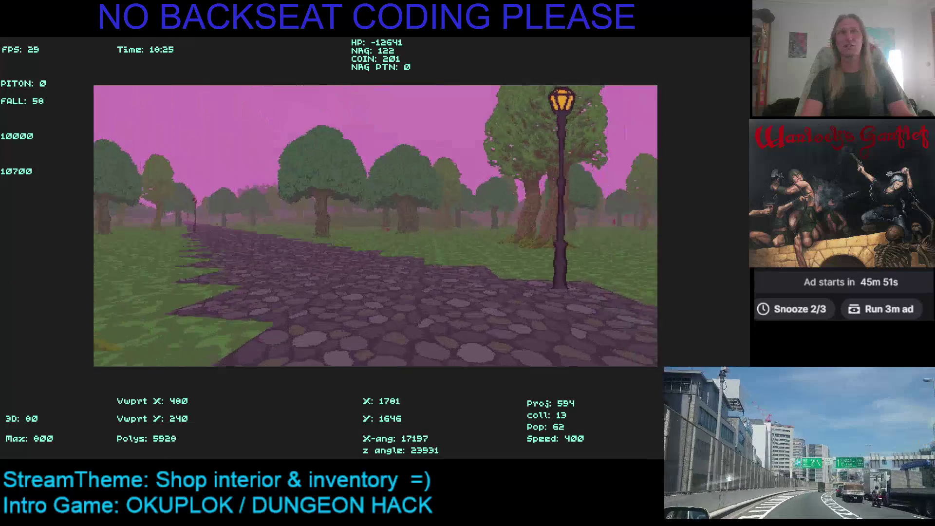
key(Up)
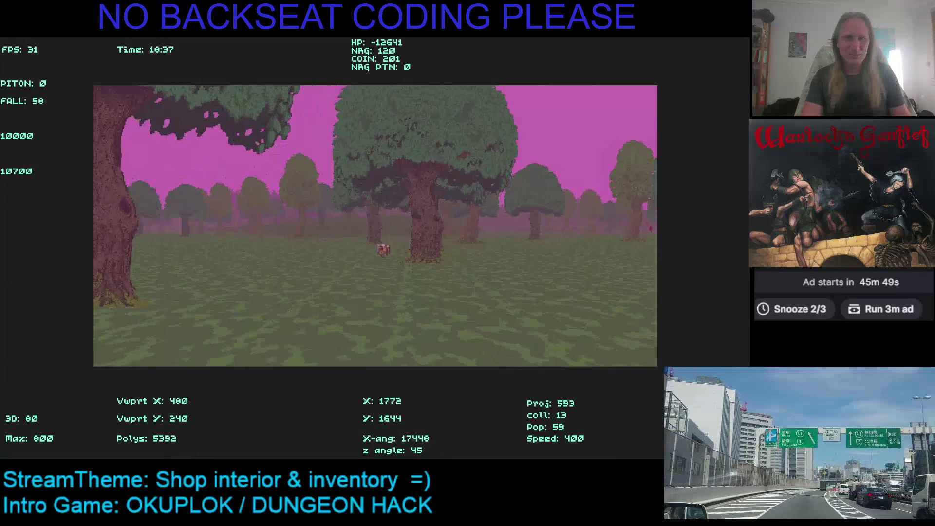
key(Up)
key(Up)
key(Up)
key(Left)
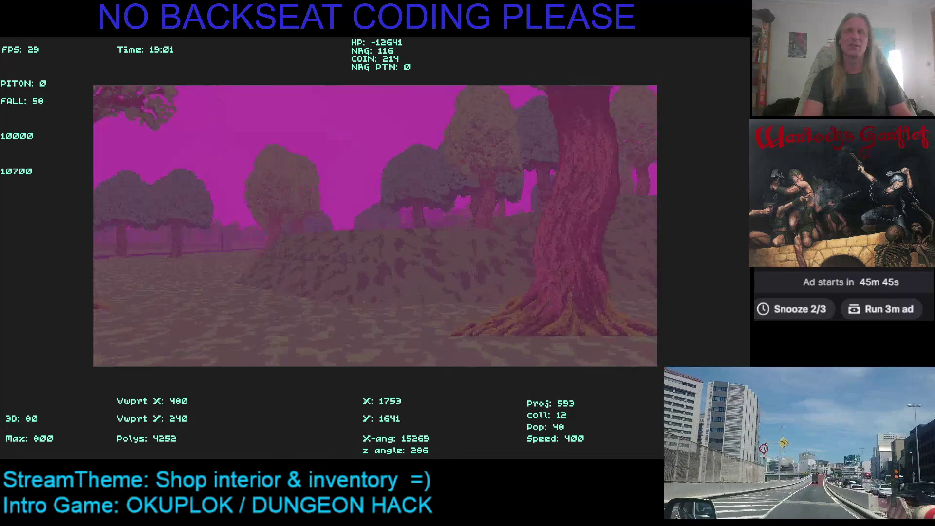
key(Up)
key(Left)
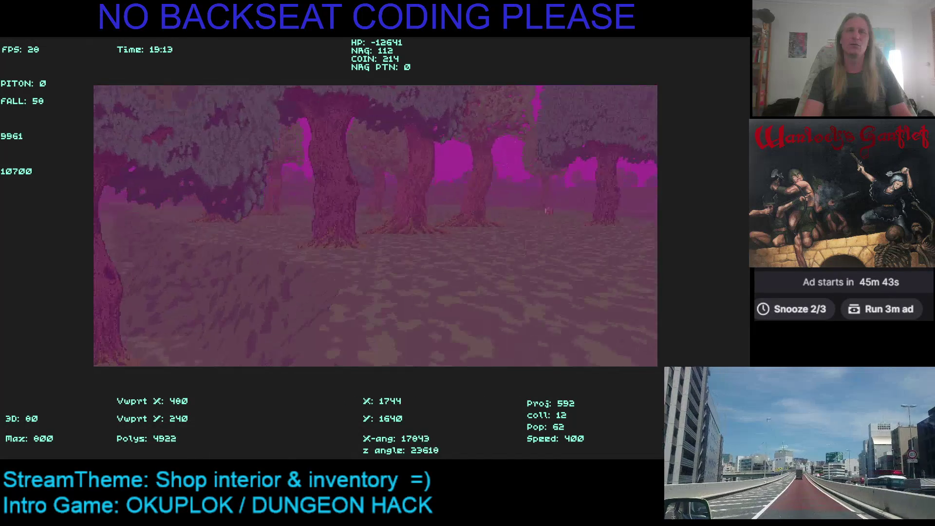
key(Up)
key(Left)
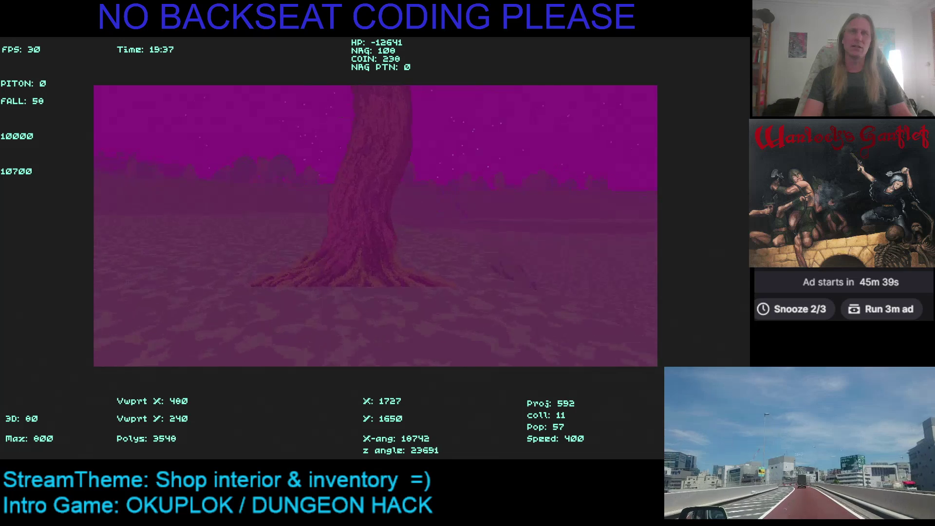
Keep weaving among the trees and toward the hill as night falls, reaching 230 coins
key(Up)
key(Left)
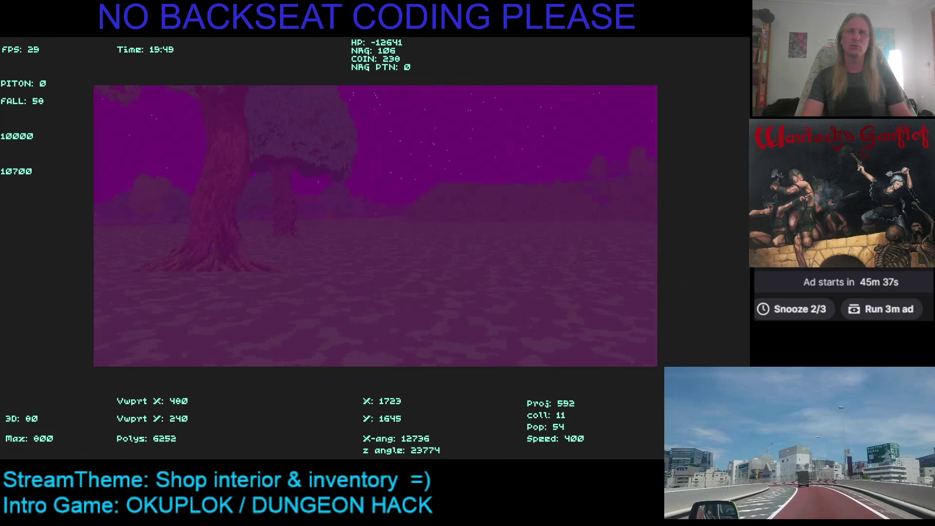
key(Up)
key(Right)
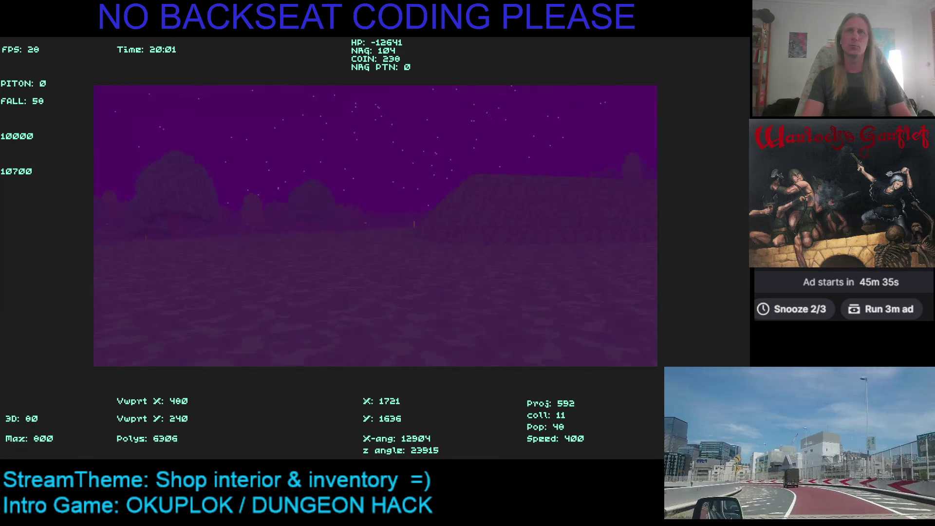
key(Left)
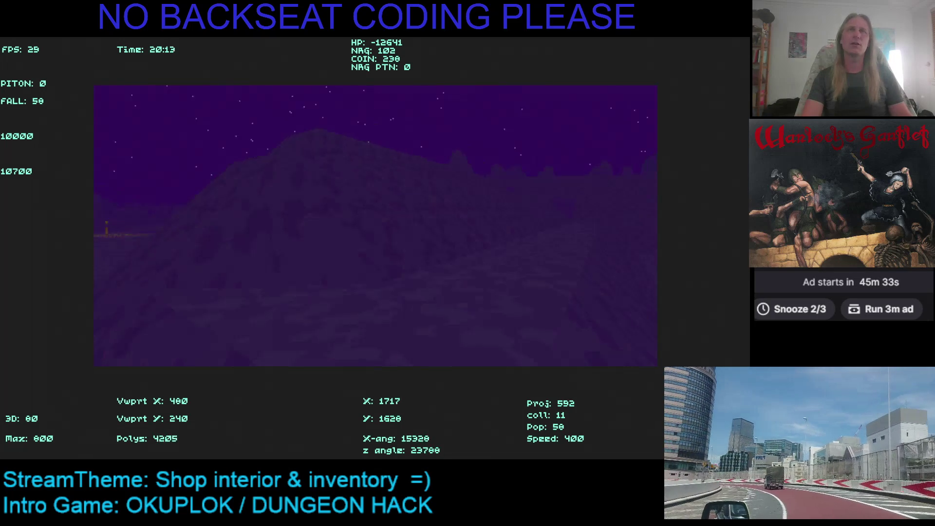
key(Right)
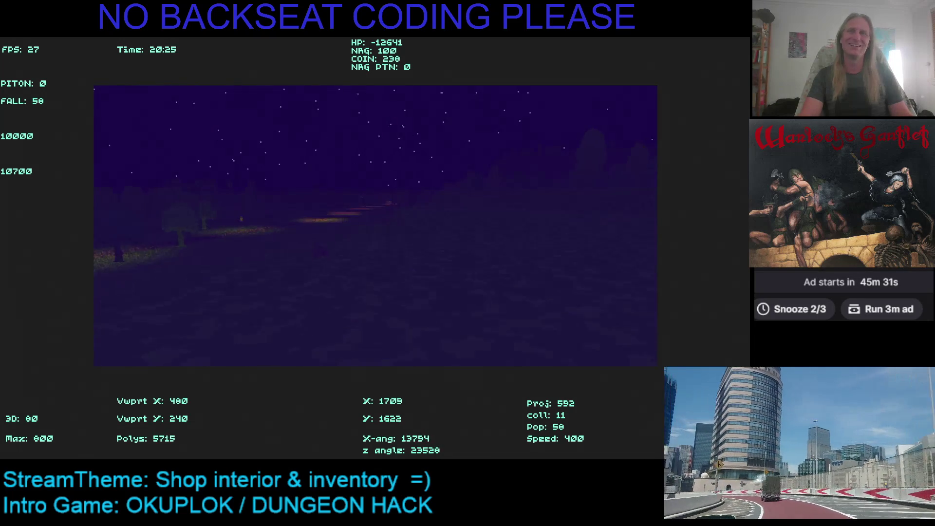
key(Right)
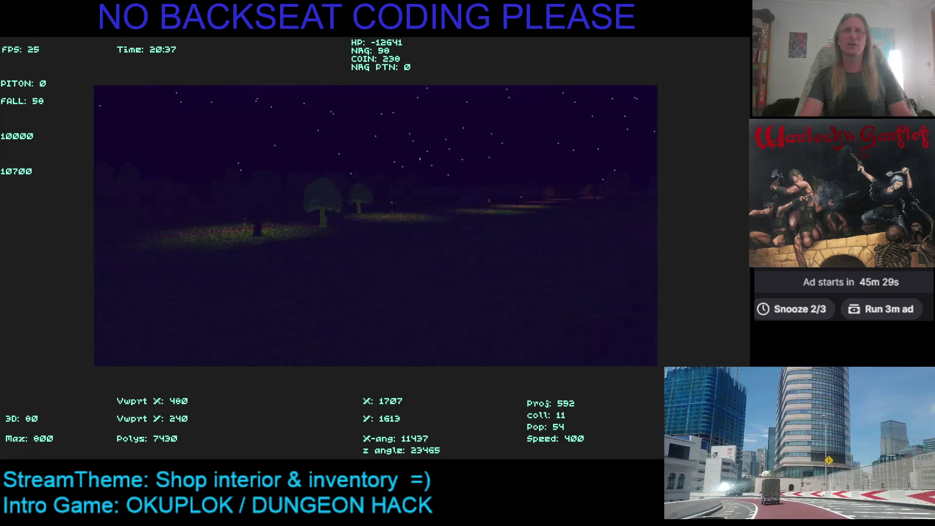
key(Up)
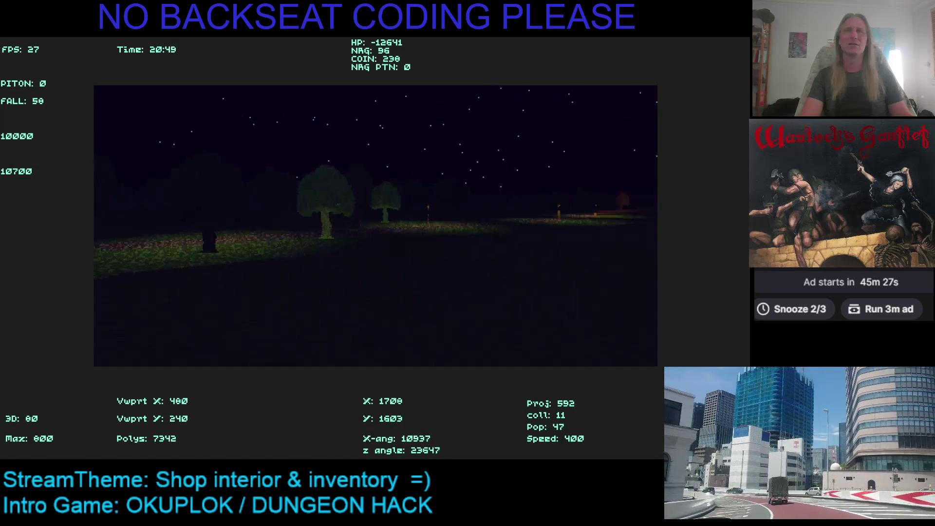
key(Left)
key(Up)
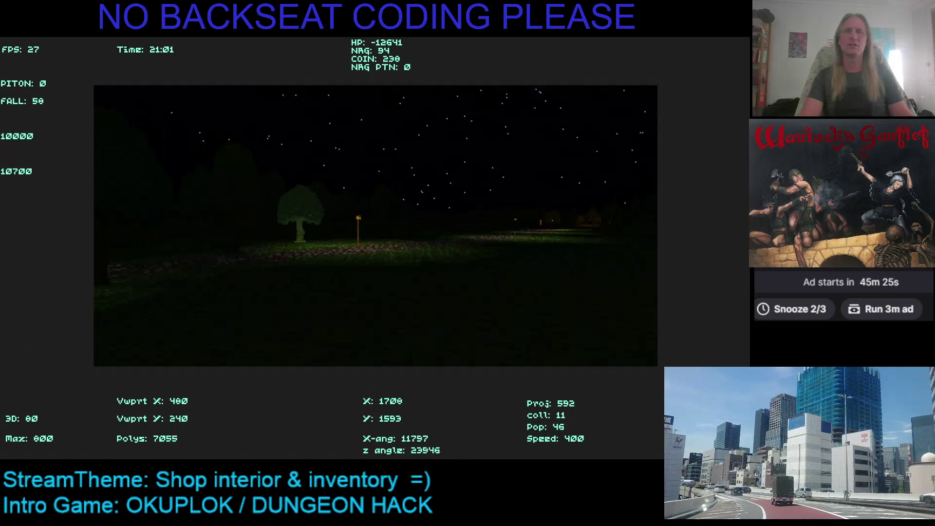
Walk toward the large tree and lamppost, passing along the cobbled path
key(Up)
key(Right)
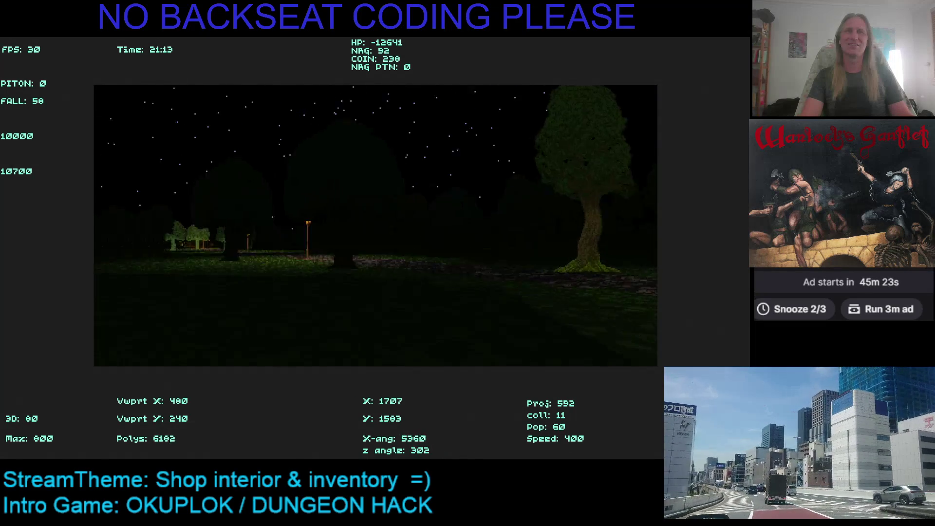
key(Up)
key(Right)
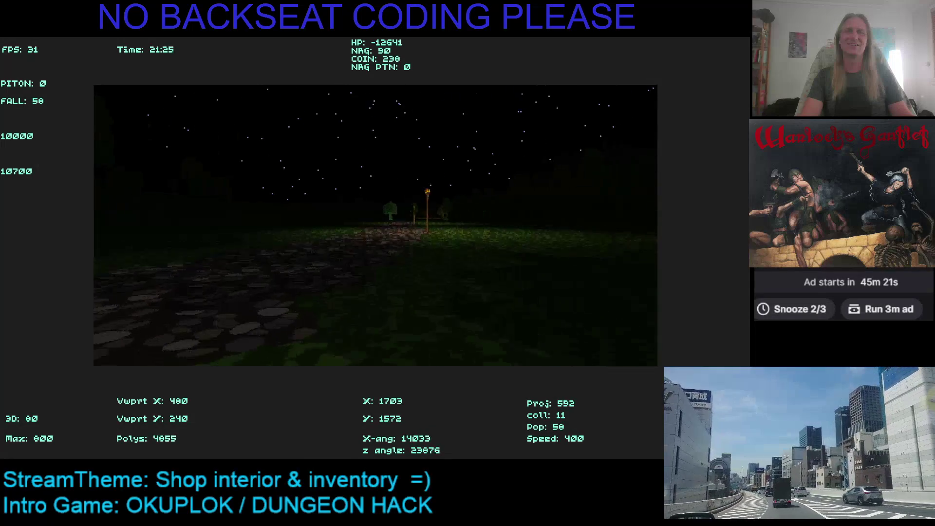
key(Up)
key(Left)
key(Up)
key(Left)
Continue walking left and right, then look down at the lit grass and up at the trees
key(Up)
key(Left)
key(Up)
key(Left)
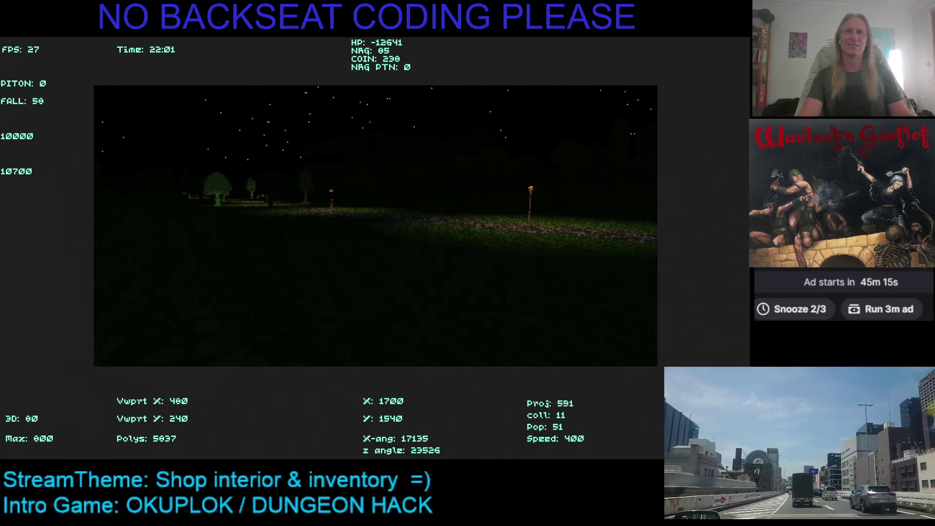
key(Up)
key(Right)
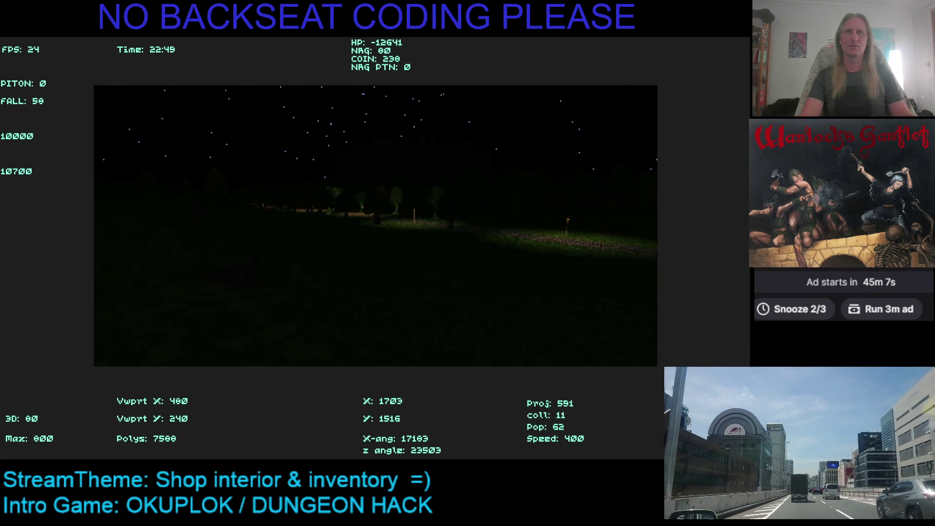
key(Up)
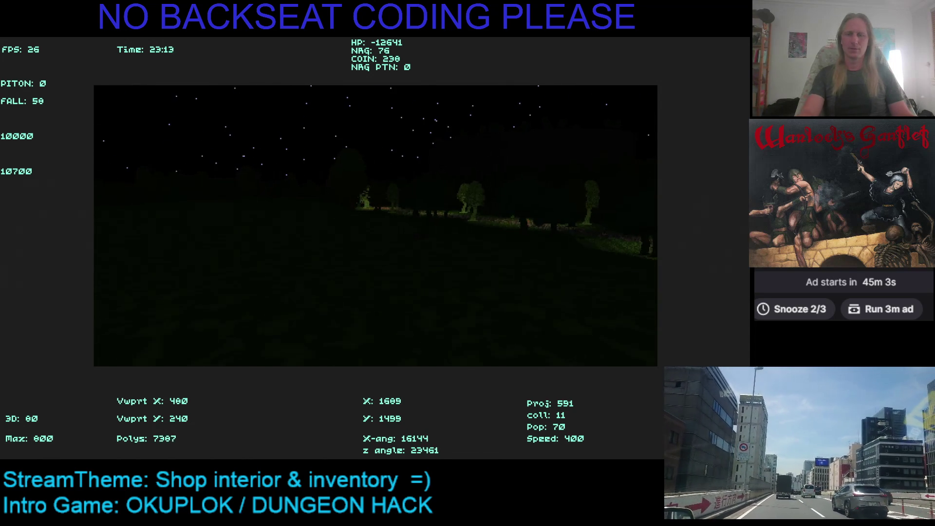
key(Down)
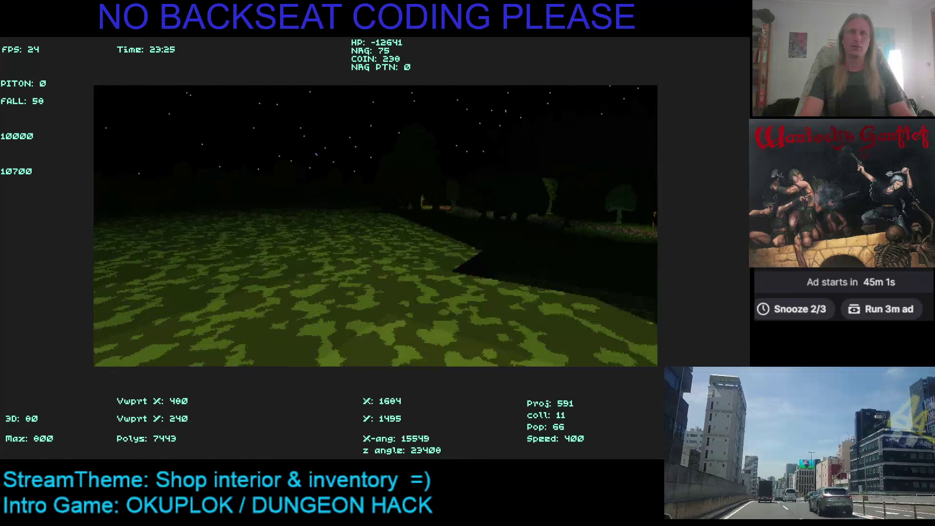
key(Down)
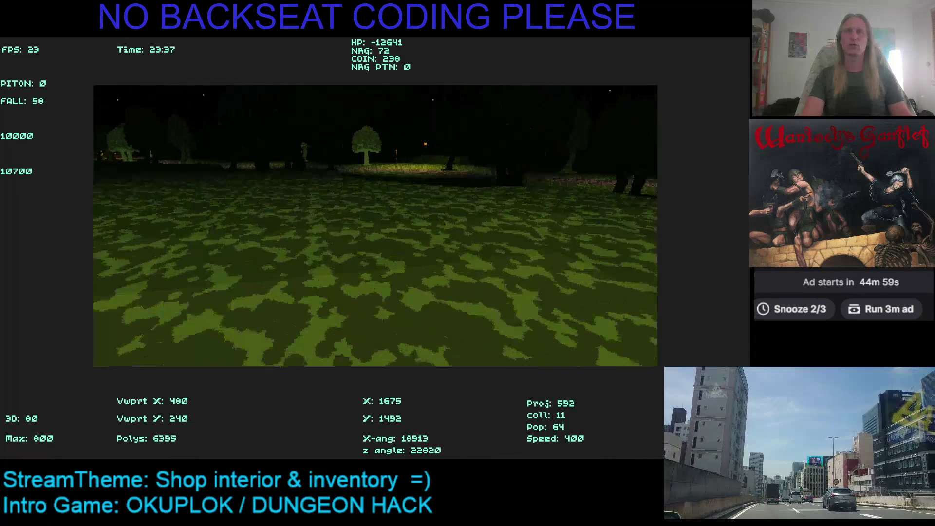
key(Up)
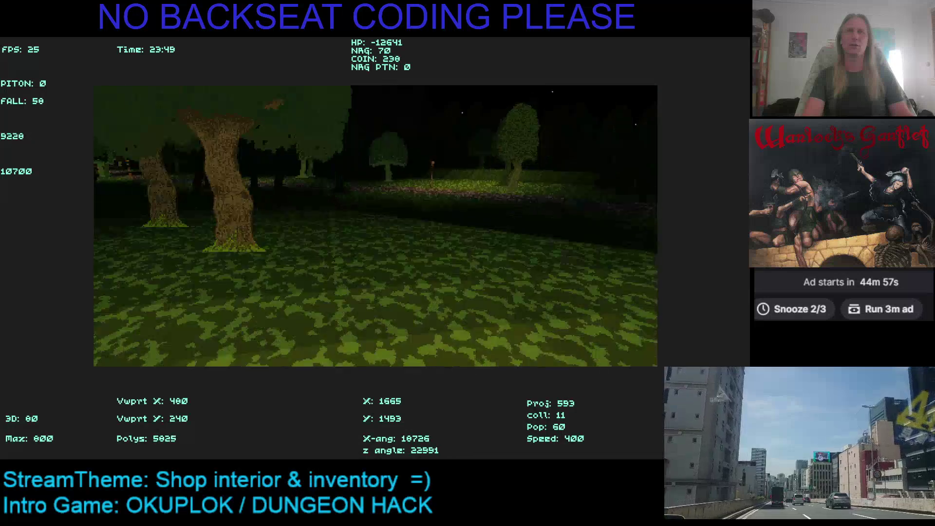
key(Up)
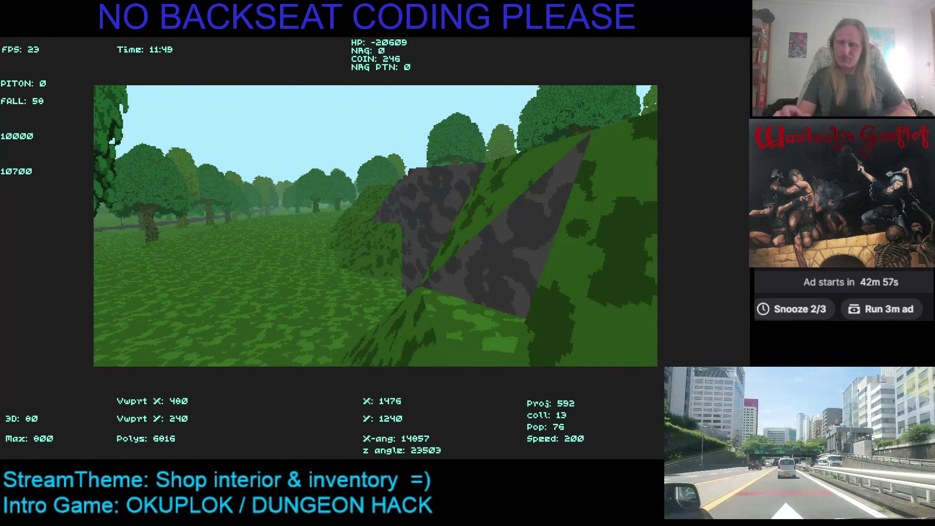
Walk past the green mound and rock into the open forest
key(Left)
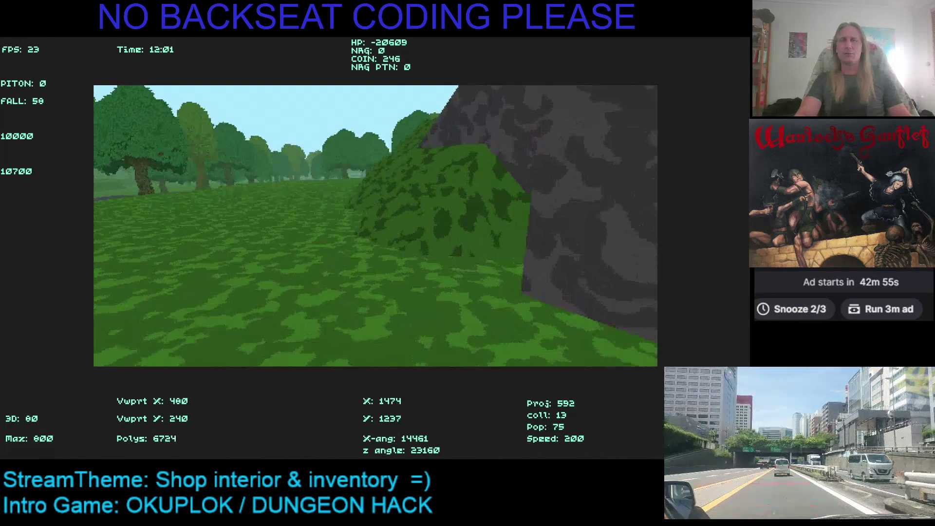
key(Right)
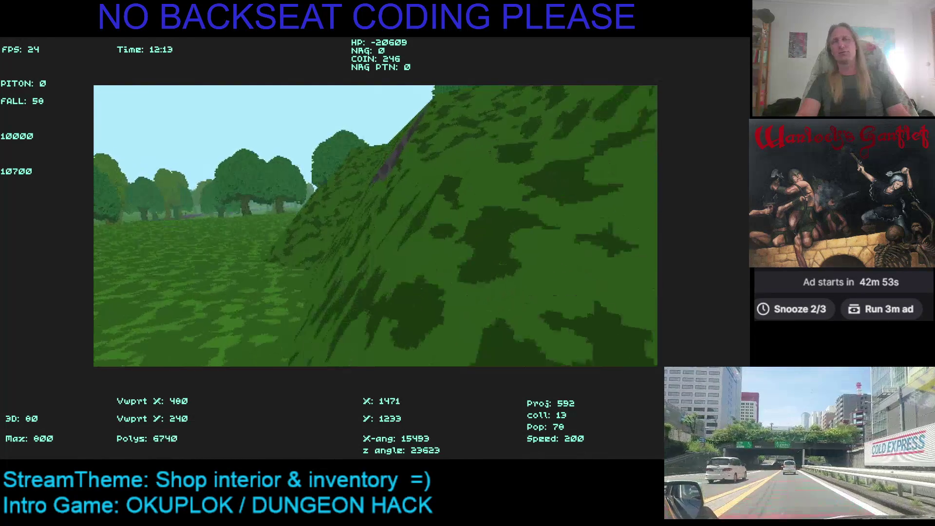
key(Left)
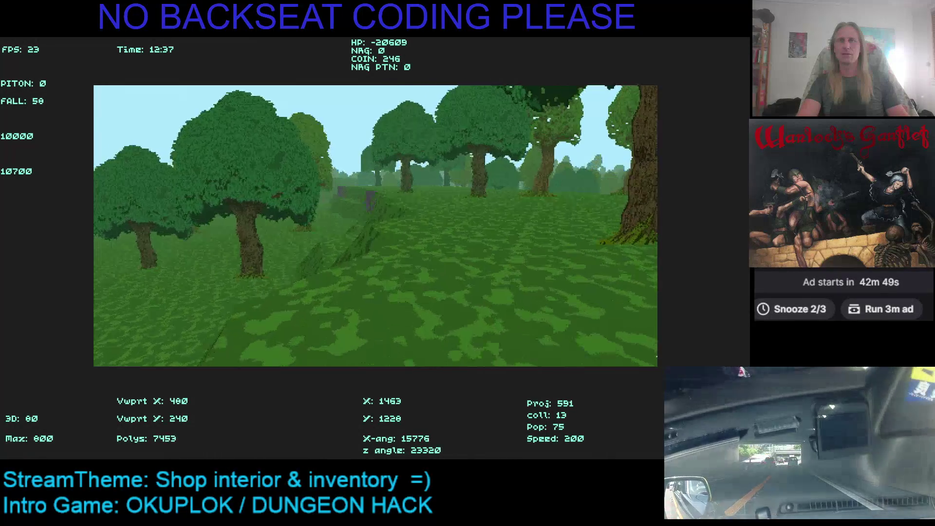
key(Left)
key(Right)
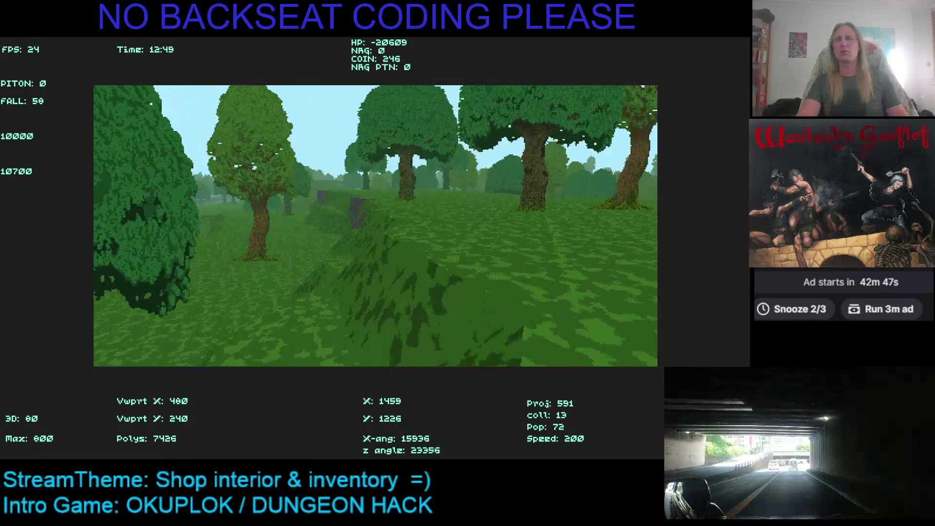
key(Up)
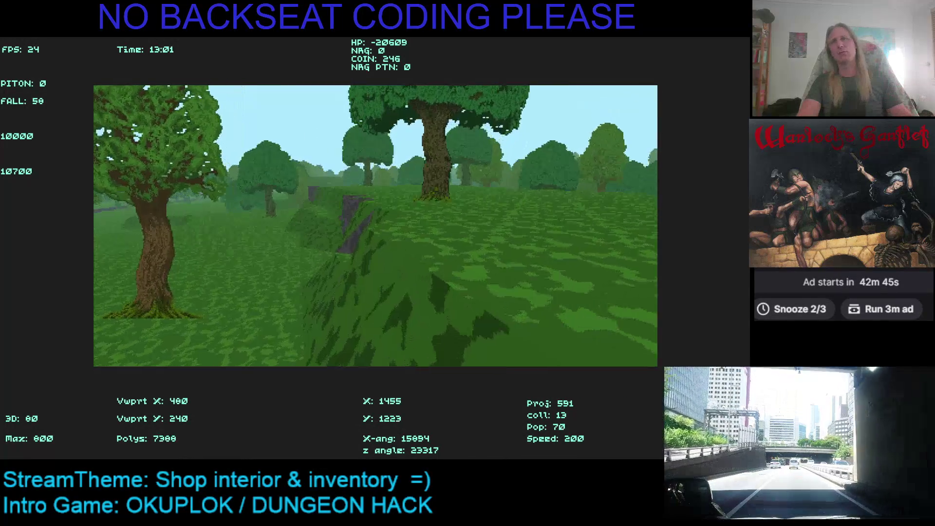
key(Left)
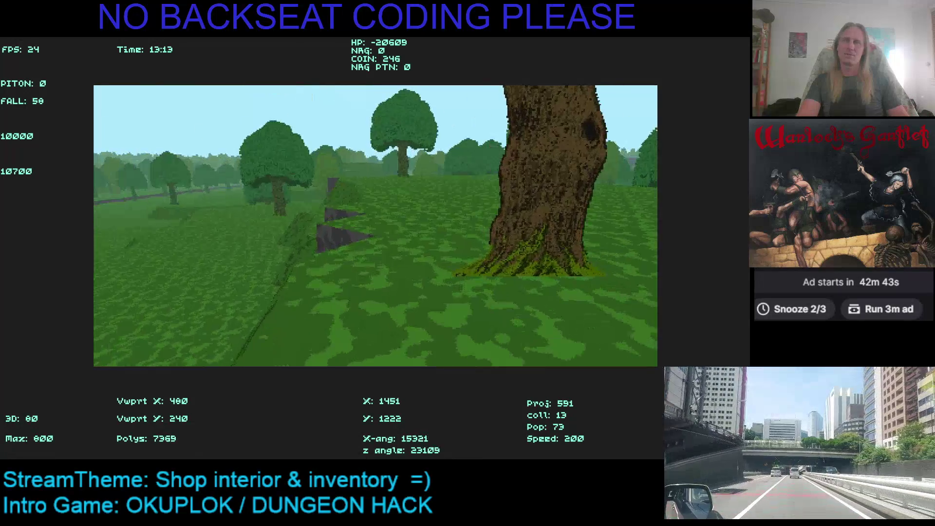
key(Right)
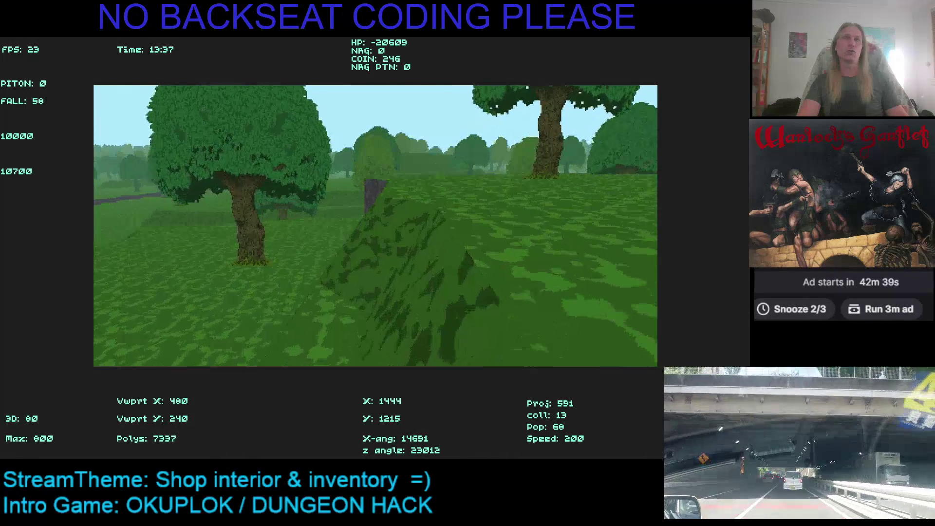
Walk past the mossy slope and hedge wall onto the grassy slope
key(Up)
key(Right)
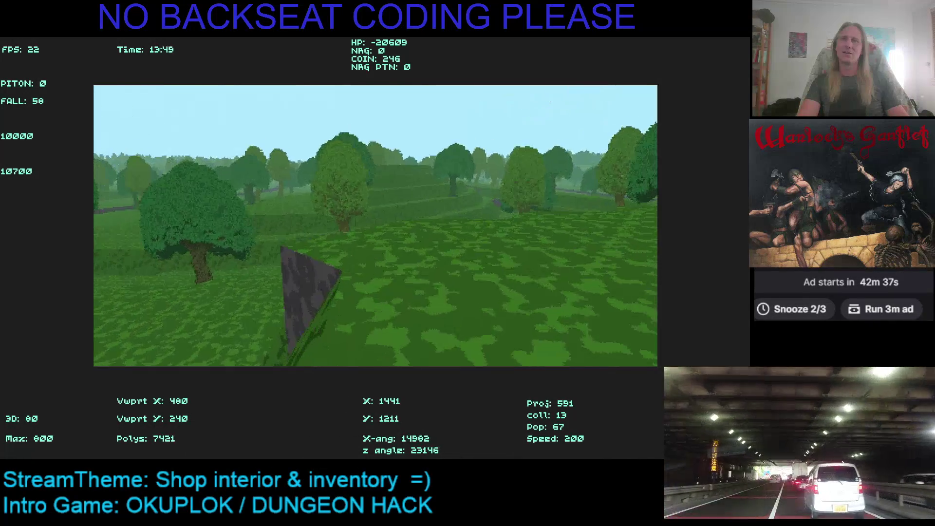
key(Up)
key(Right)
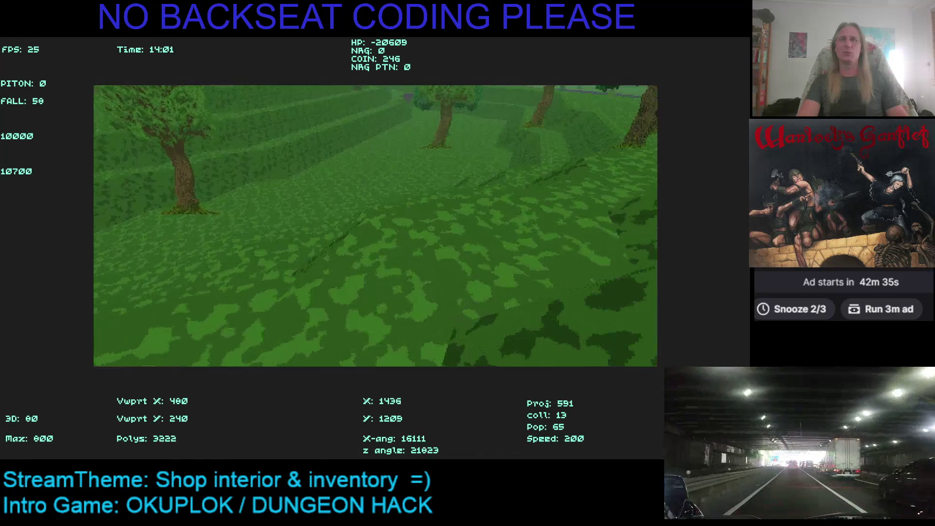
key(Up)
key(Left)
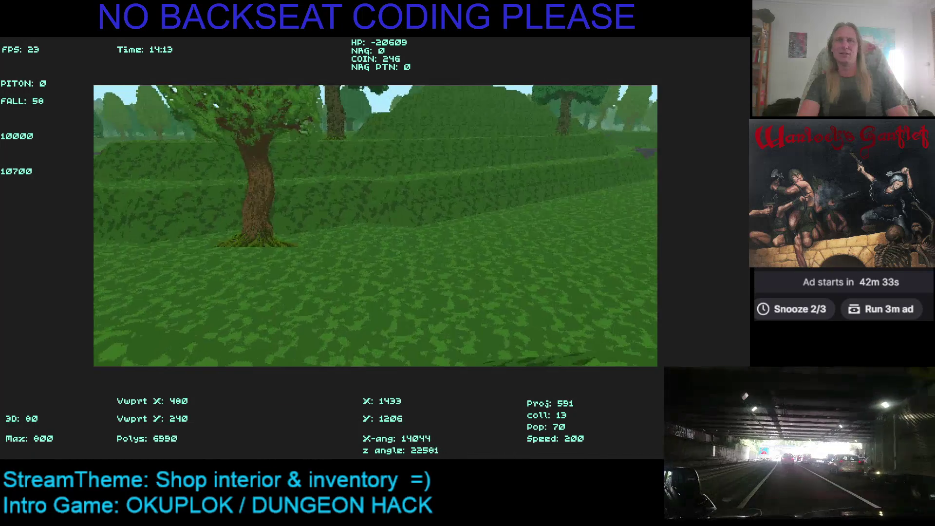
key(Up)
key(Right)
key(Up)
key(Right)
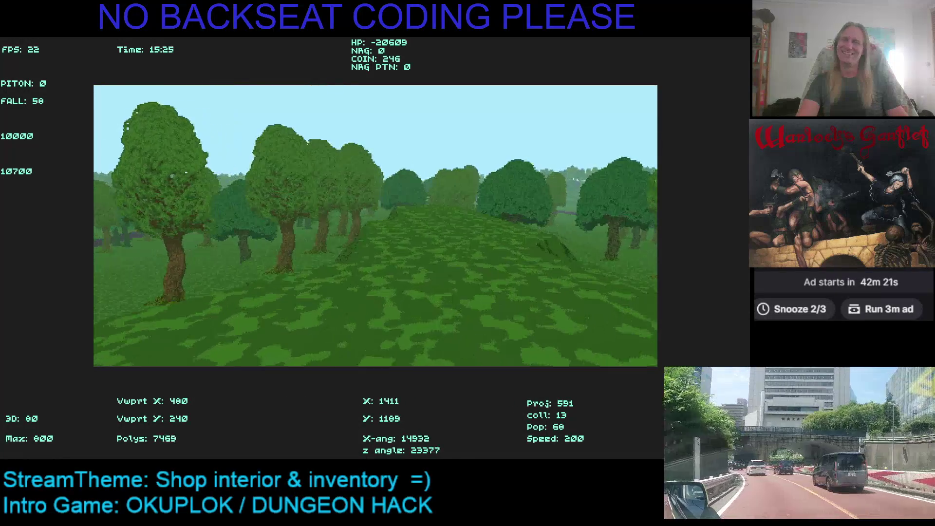
Turn across the tree line, walk past the large trunks and along the grassy mound
key(Right)
key(Right)
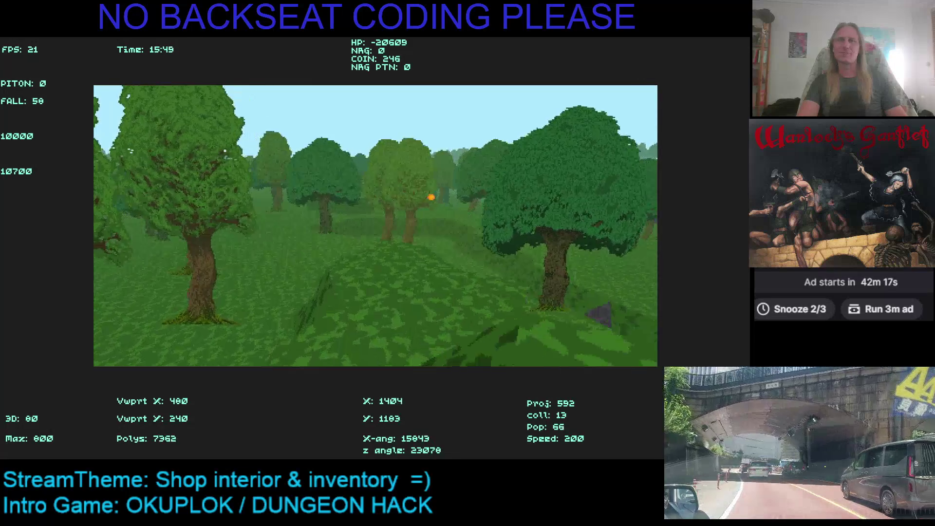
key(Left)
key(Up)
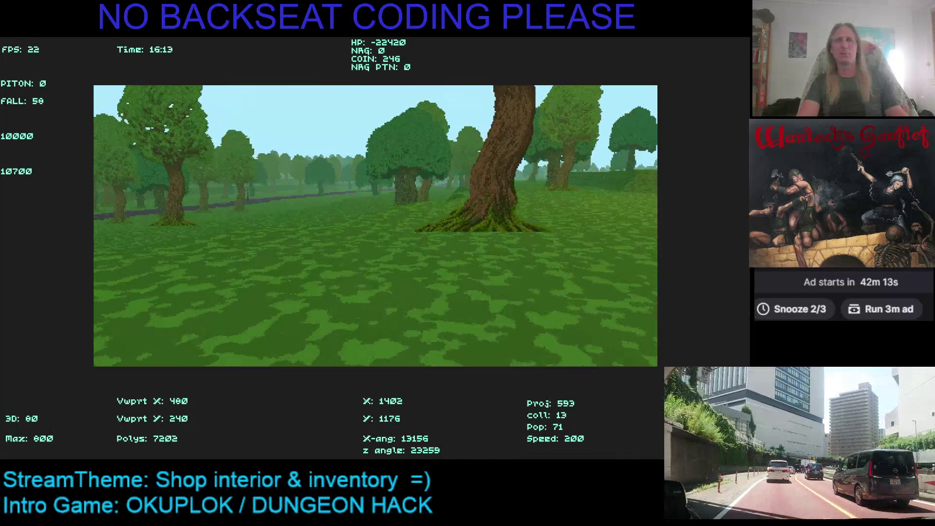
key(Up)
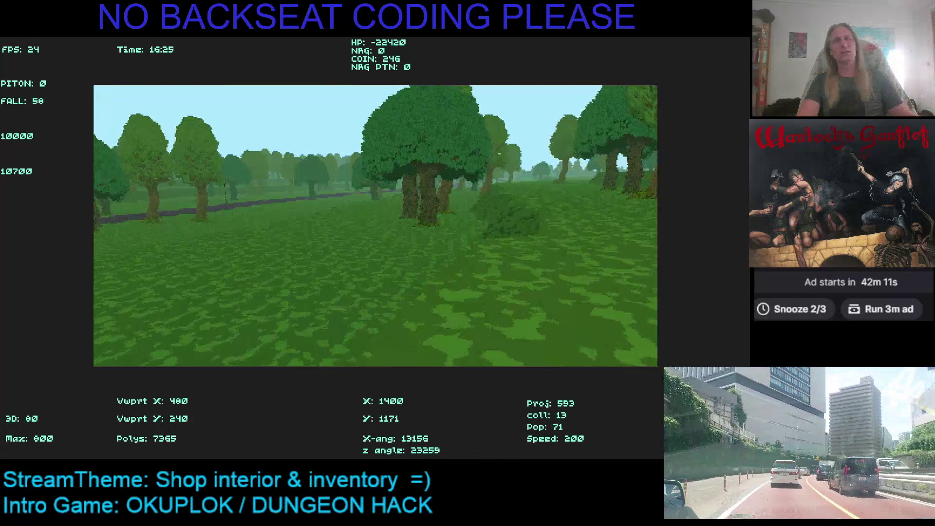
key(Right)
key(Up)
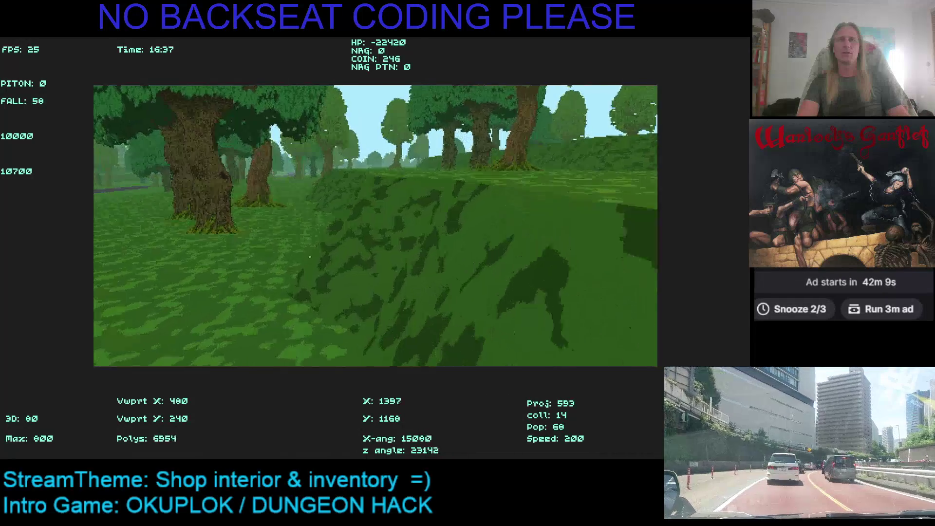
key(Right)
key(Up)
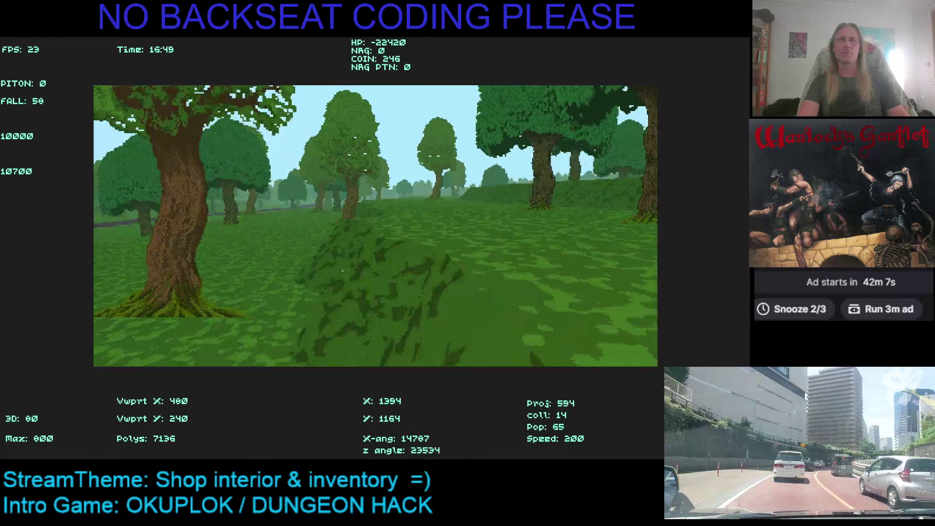
Face the red fireball-casting figure, head toward the road, and linger until night falls
key(Right)
key(Up)
key(Left)
key(Up)
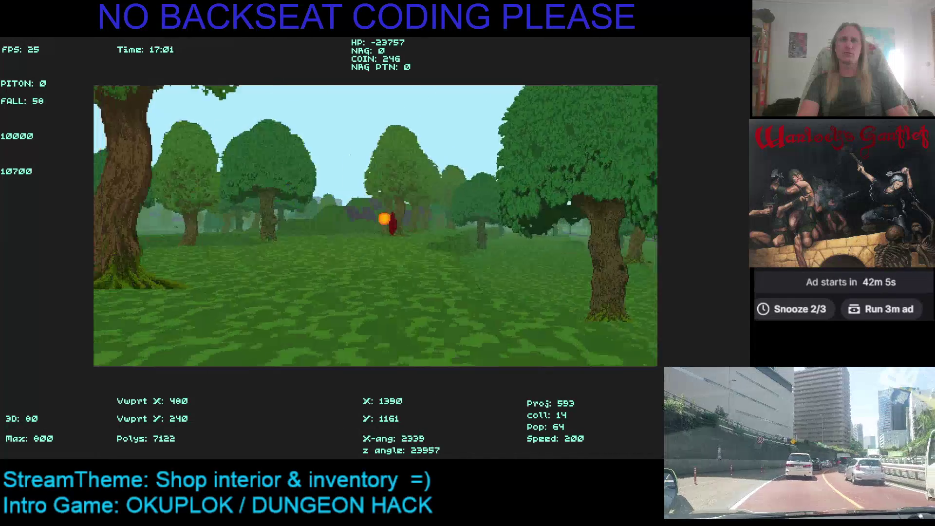
key(Right)
key(Up)
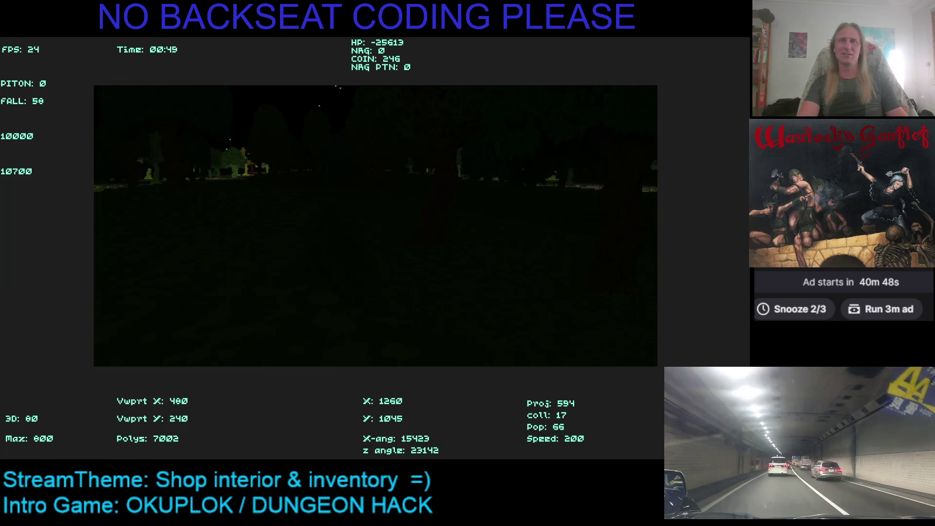
key(Left)
key(Left)
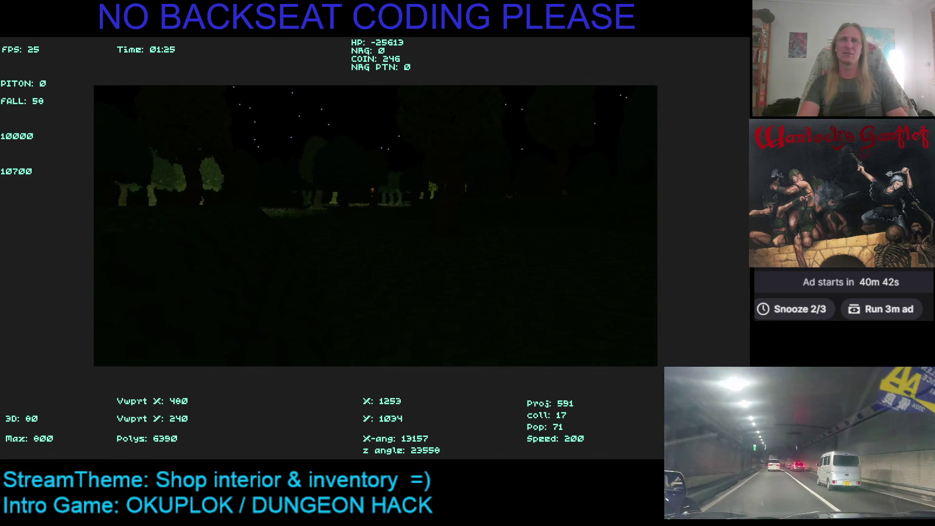
key(Right)
key(Right)
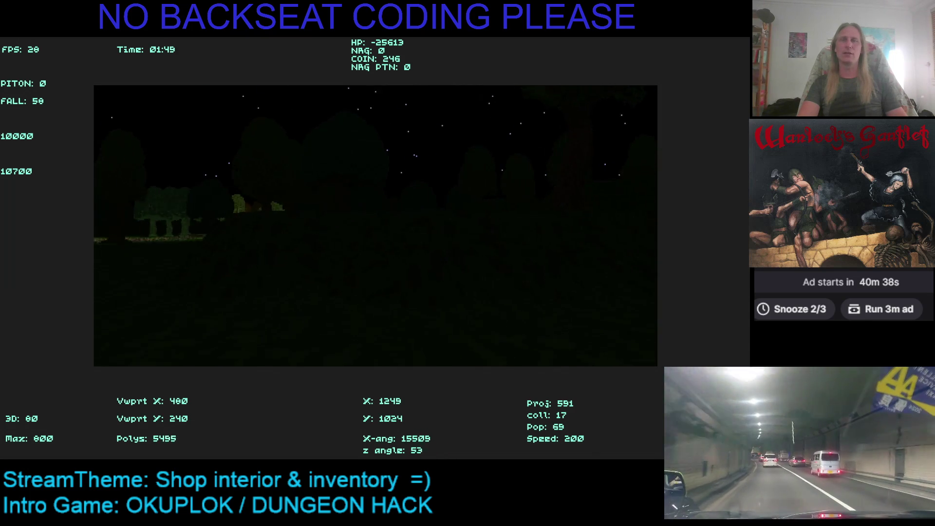
key(Left)
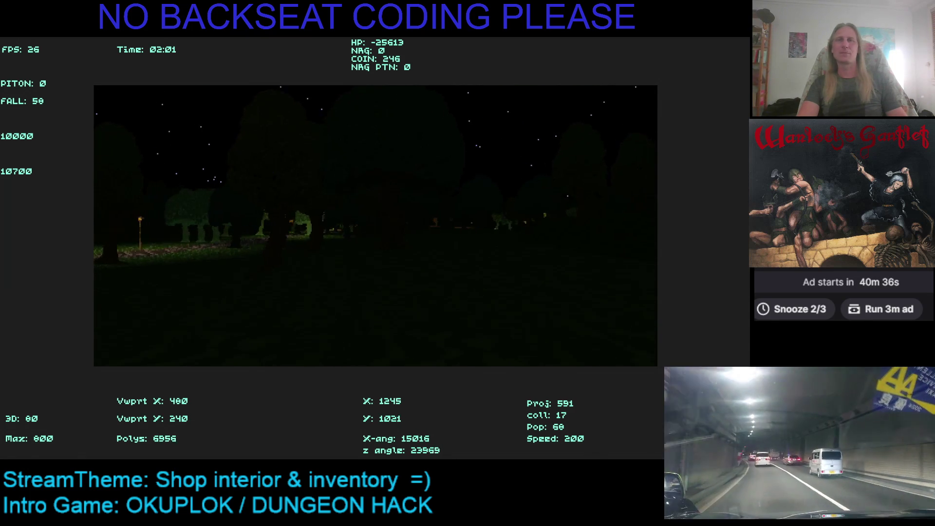
key(Left)
key(Right)
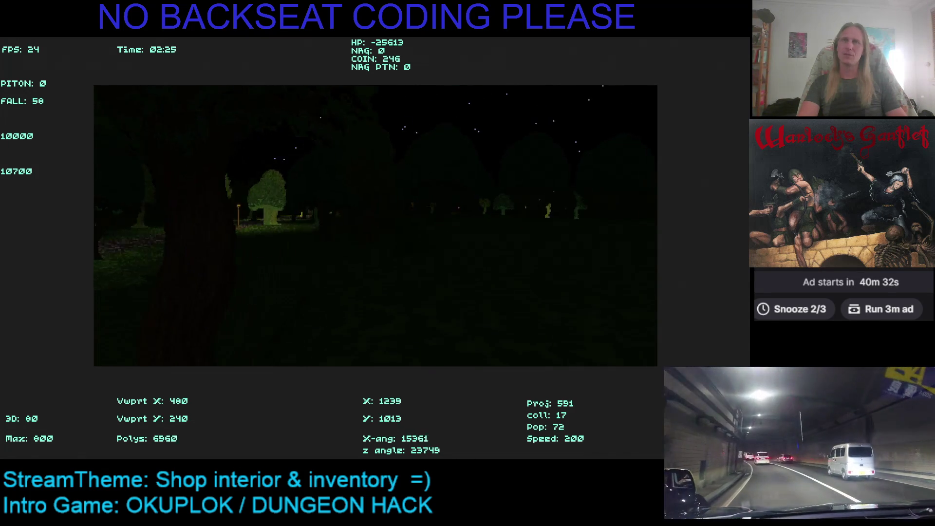
key(Left)
key(Right)
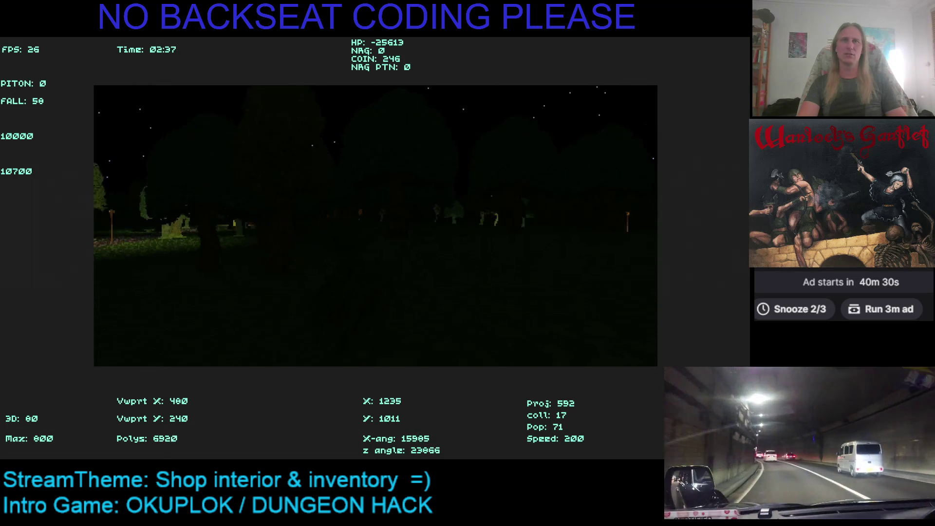
key(Left)
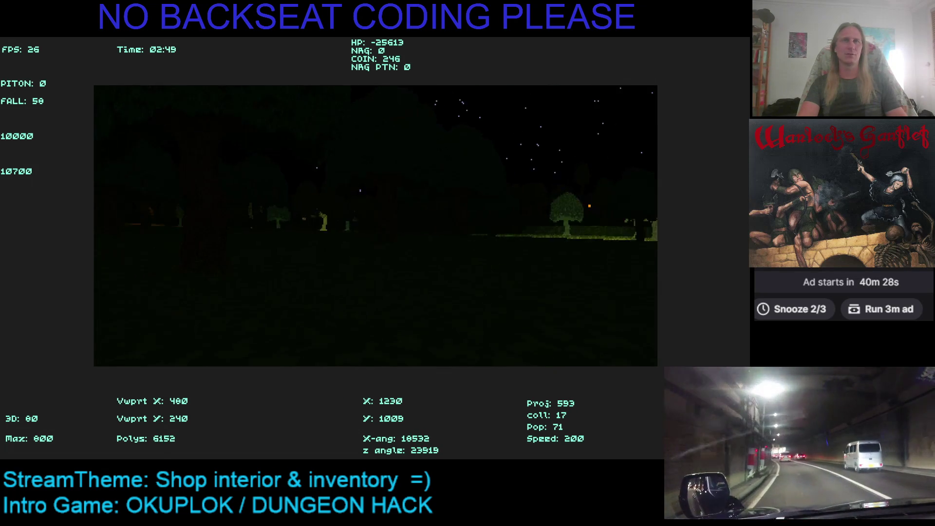
key(Right)
key(Left)
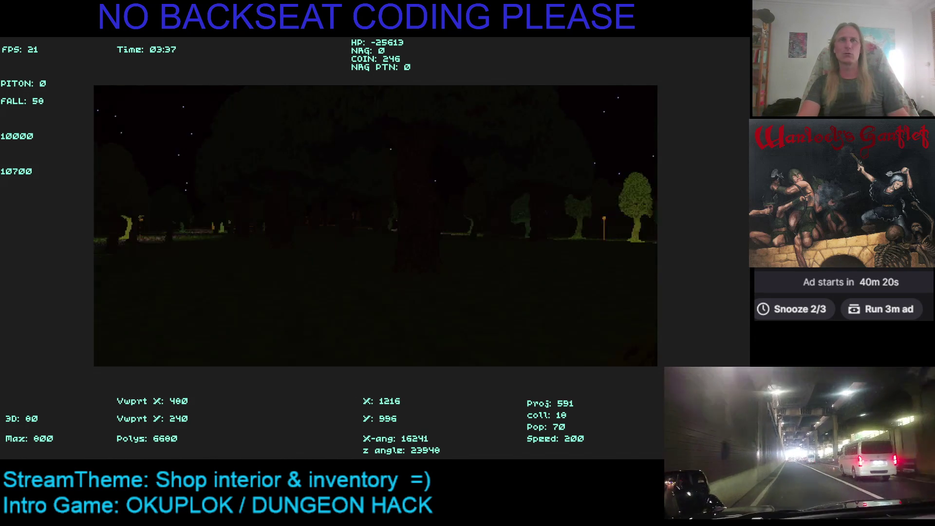
key(Right)
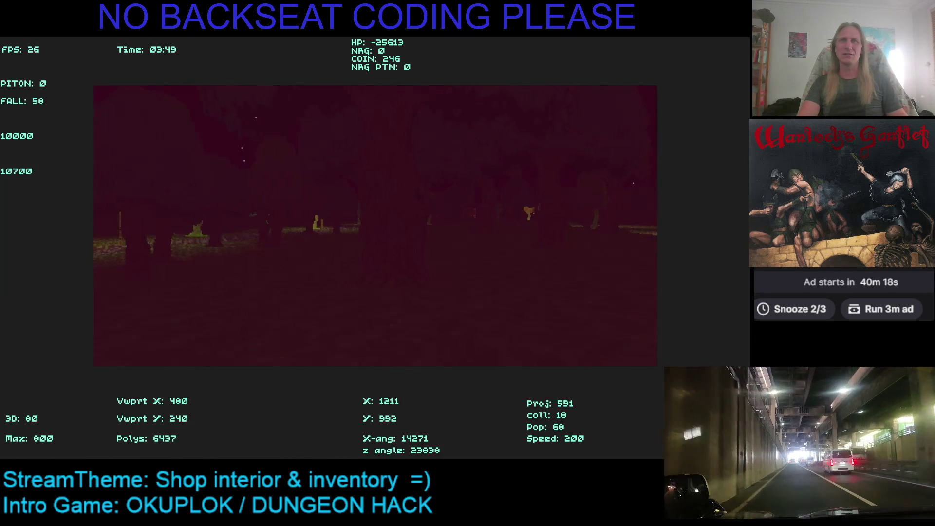
key(Left)
key(Right)
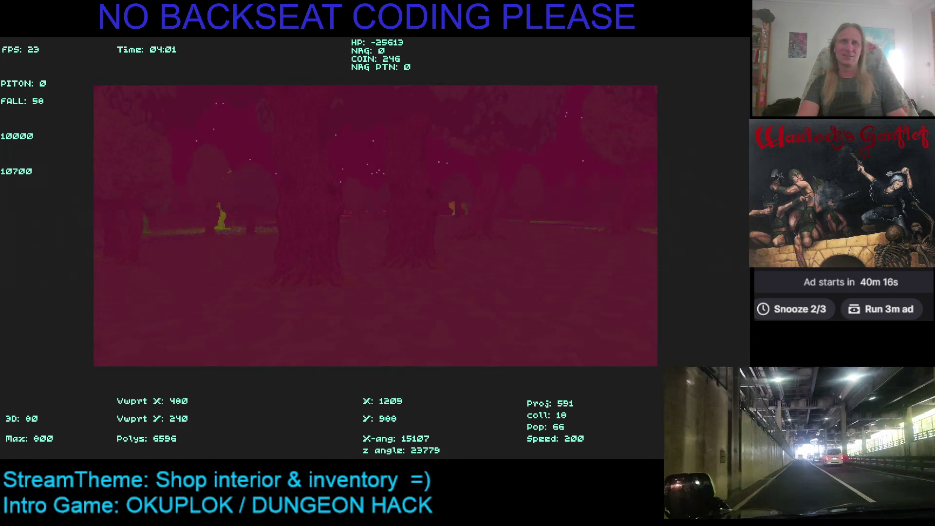
key(Left)
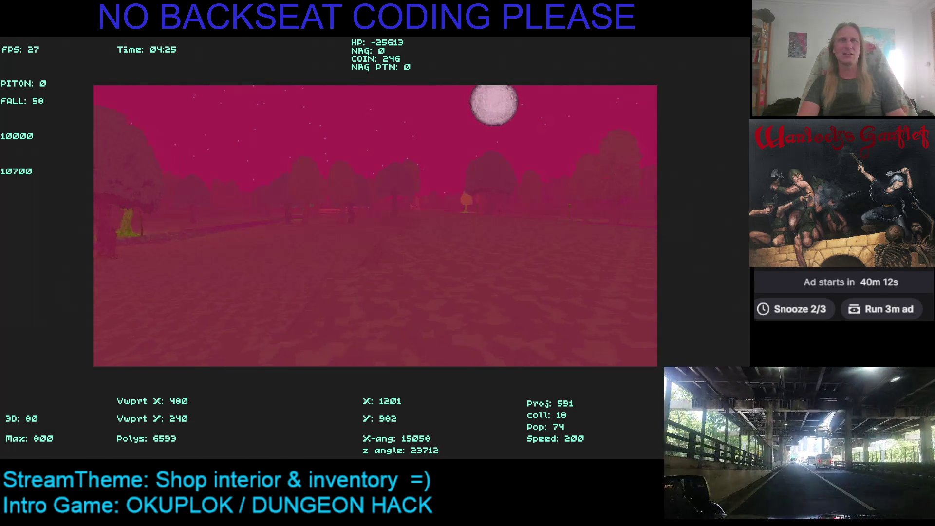
key(Right)
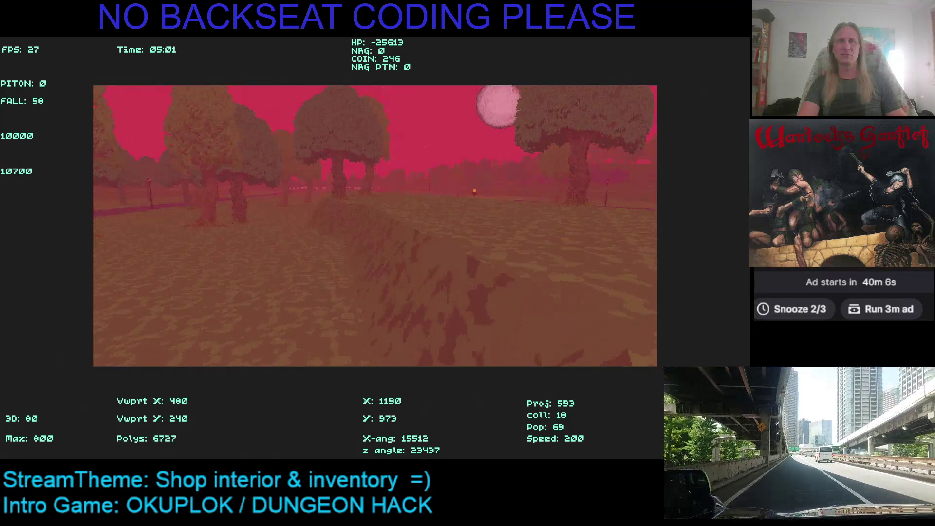
key(Left)
key(Right)
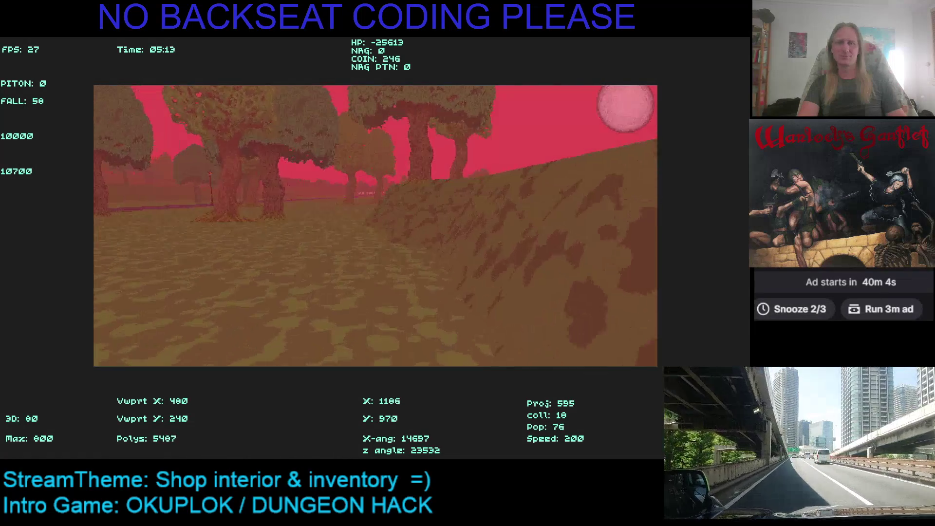
key(Left)
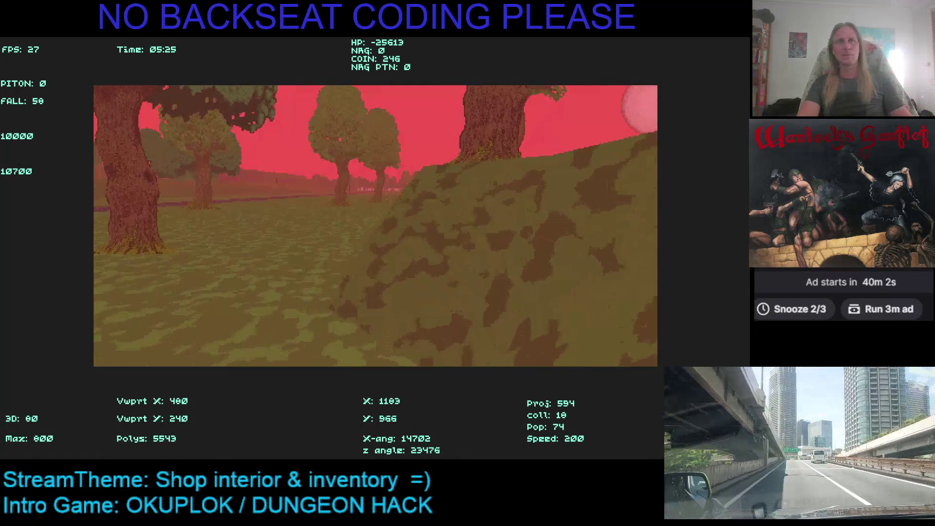
key(Left)
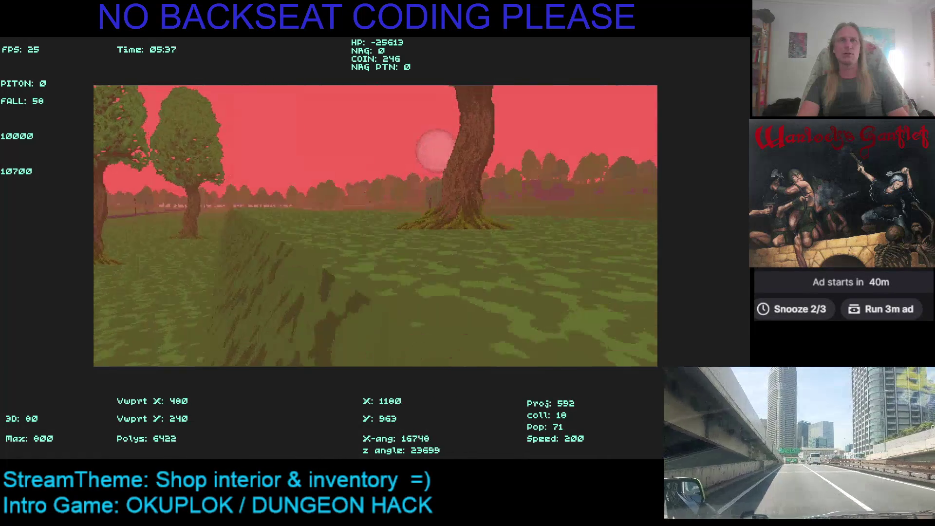
key(Right)
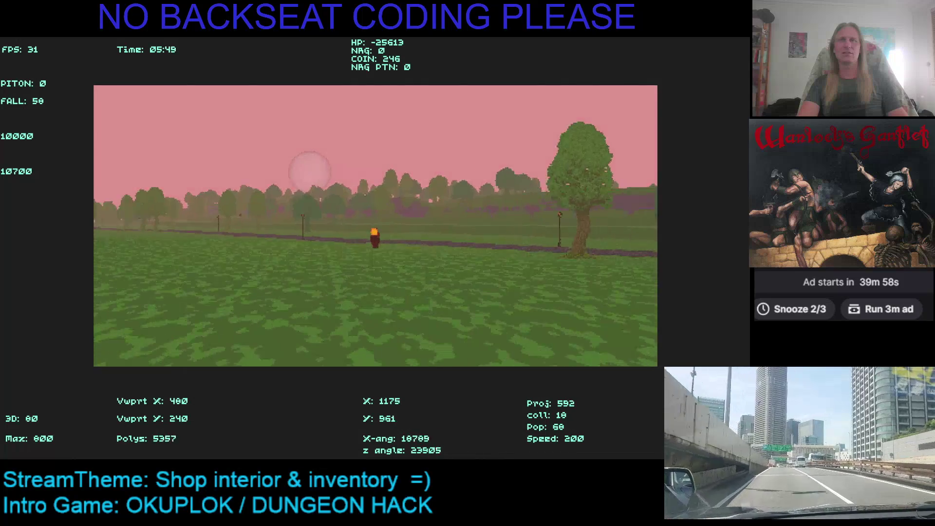
key(Right)
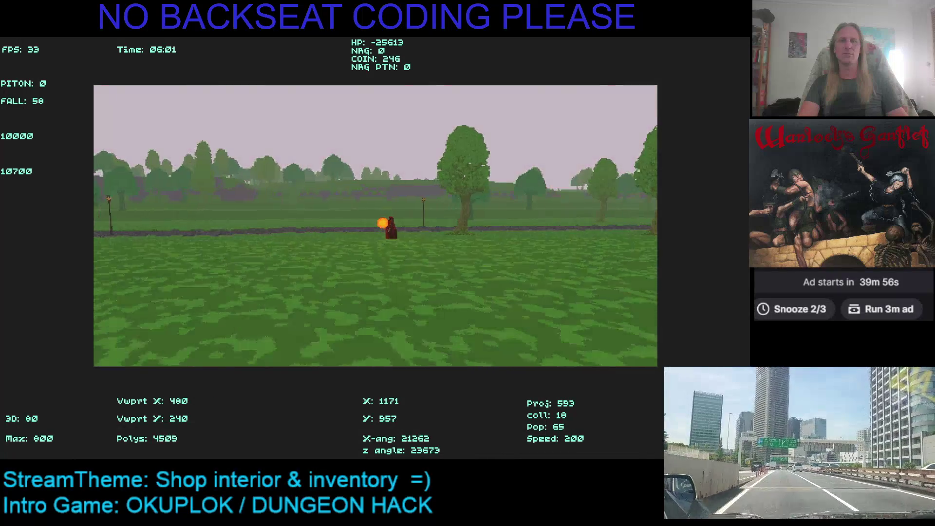
key(Right)
key(Left)
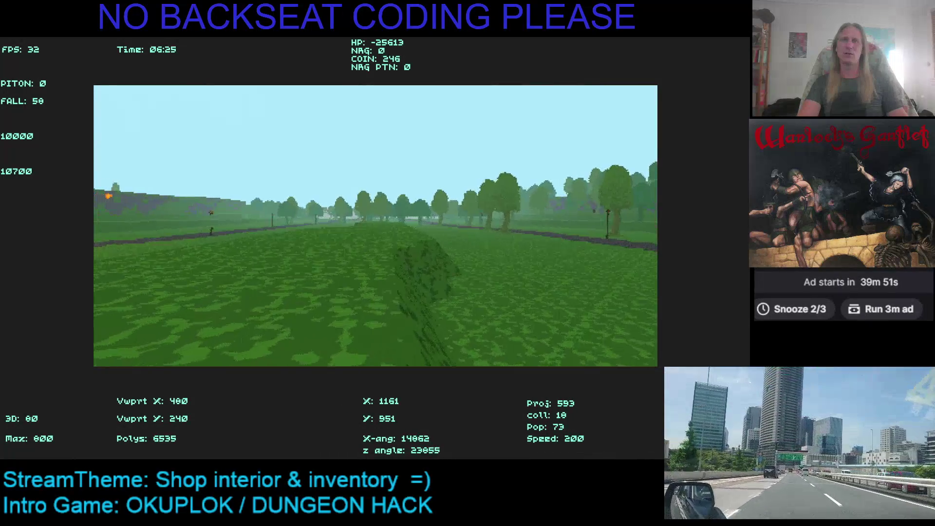
key(Left)
key(Right)
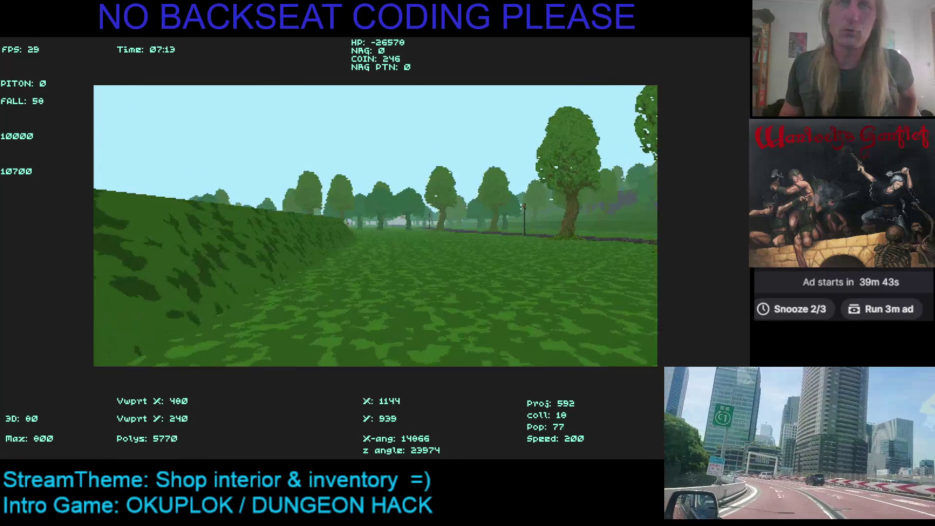
key(Right)
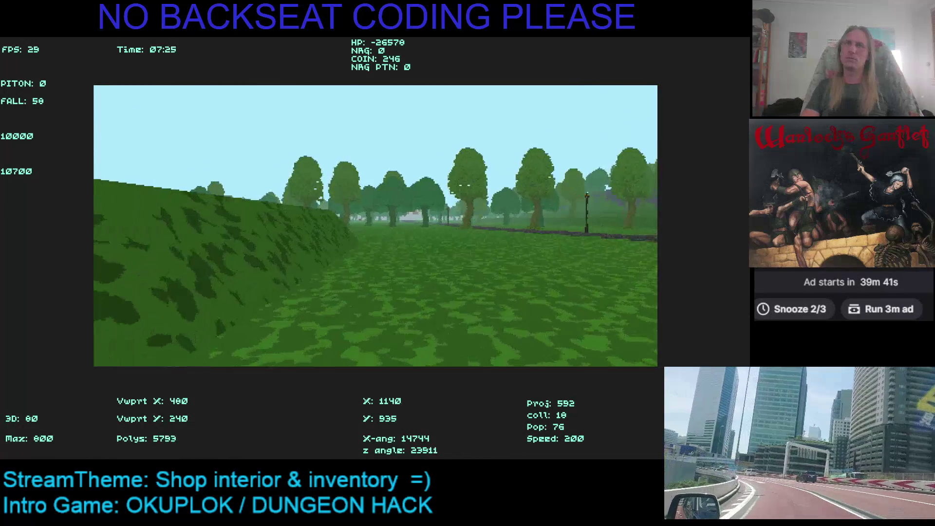
key(Left)
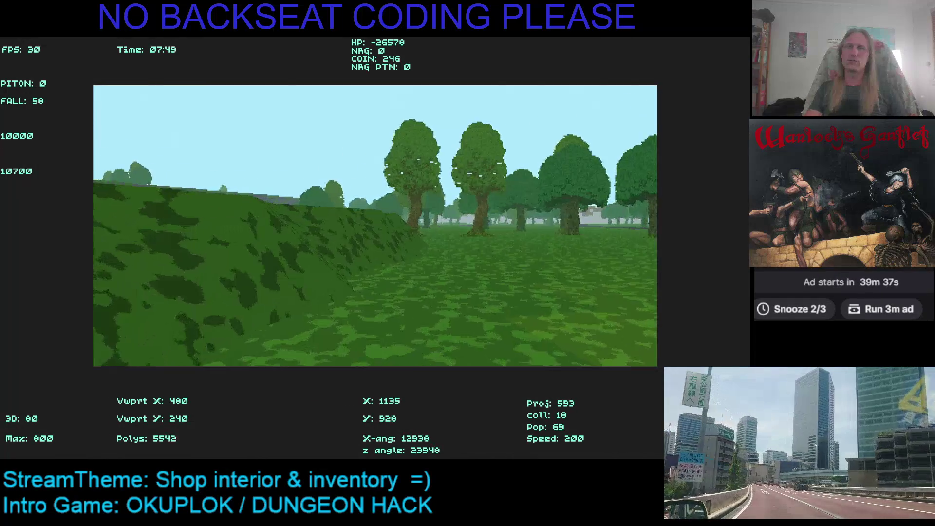
key(Right)
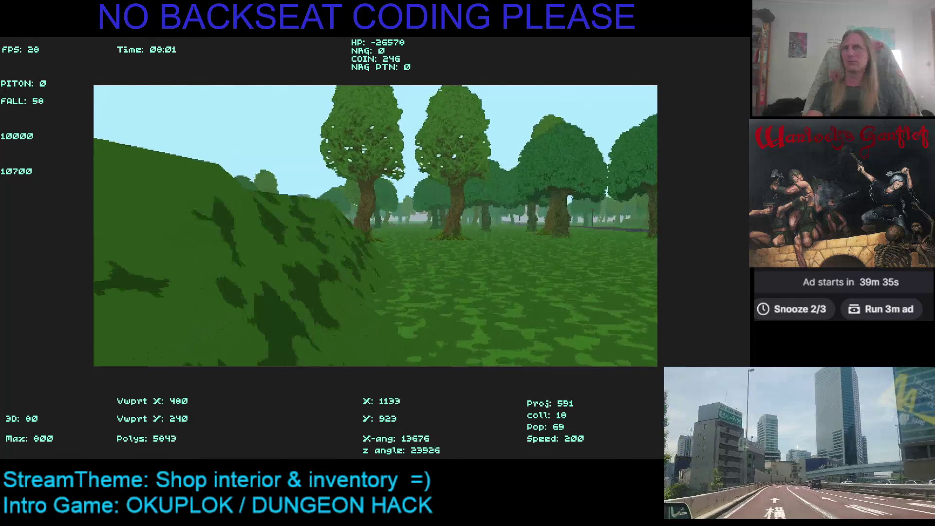
key(Left)
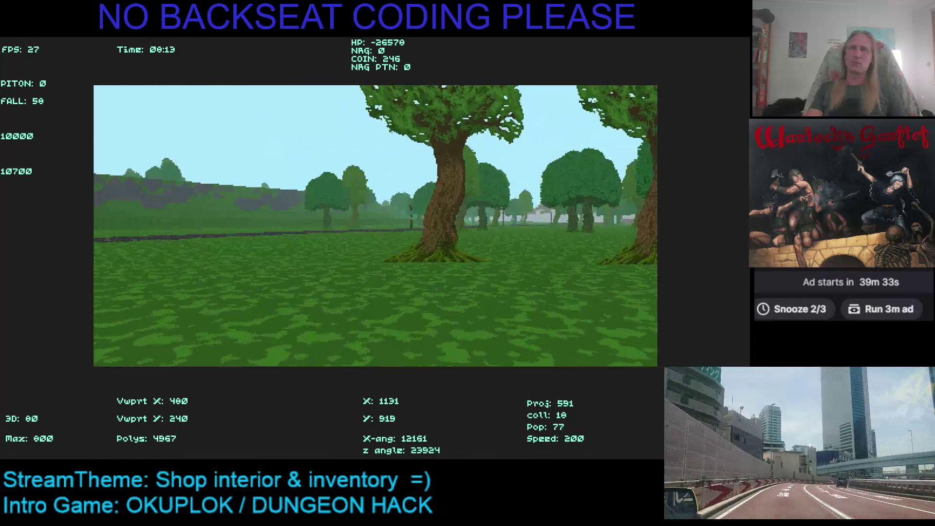
key(Left)
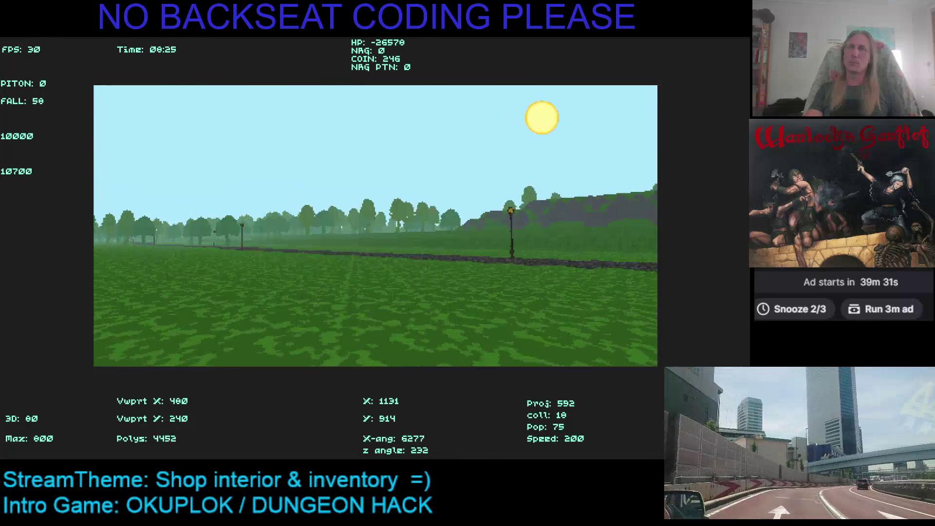
key(Left)
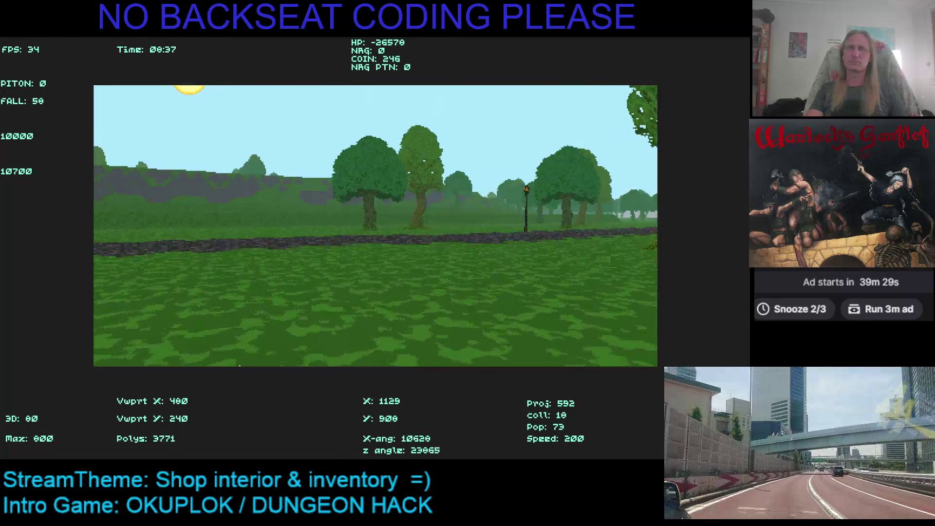
key(Right)
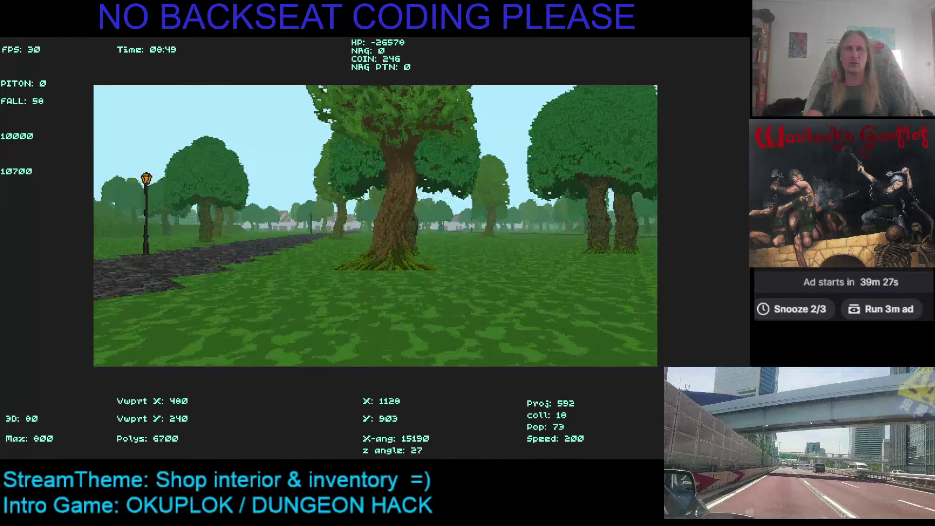
key(Left)
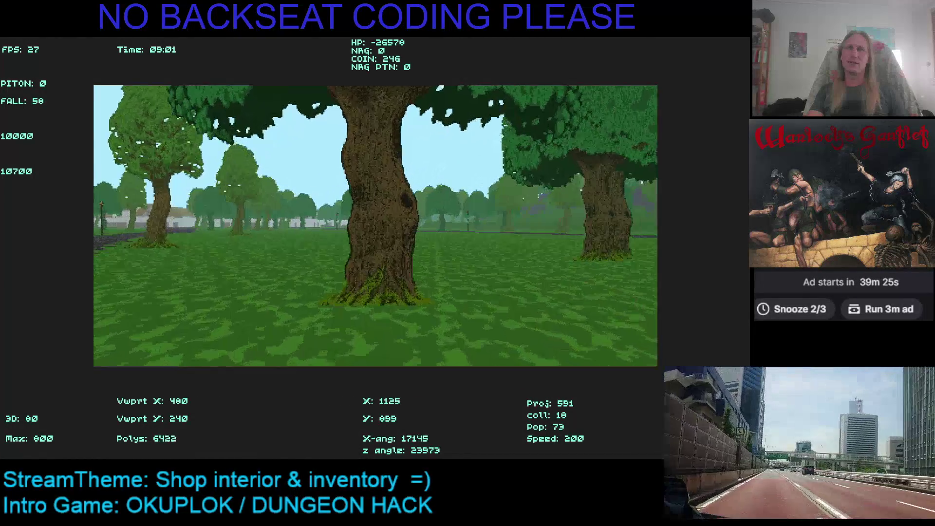
key(Left)
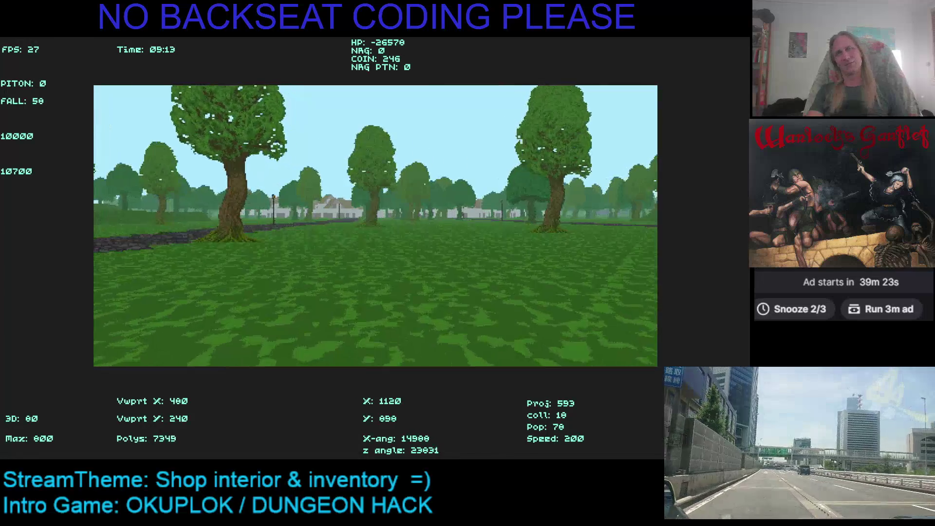
key(Left)
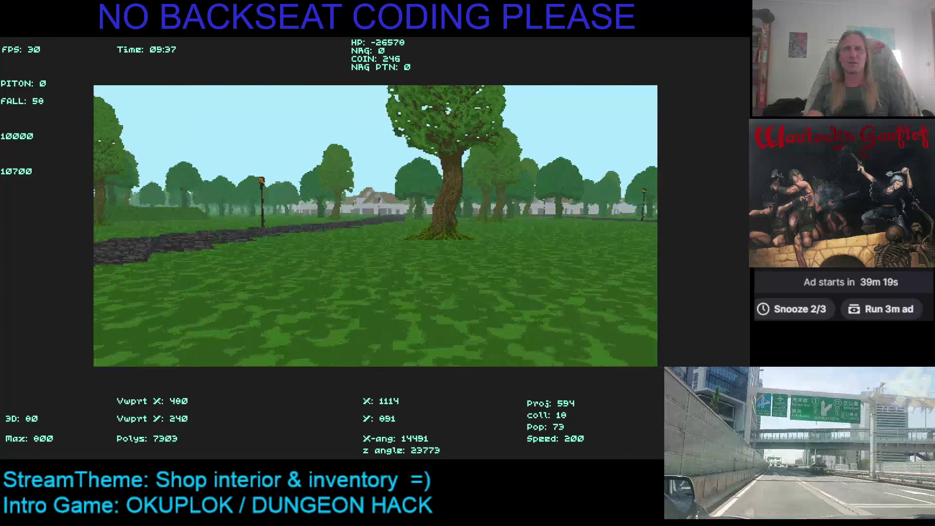
key(Escape)
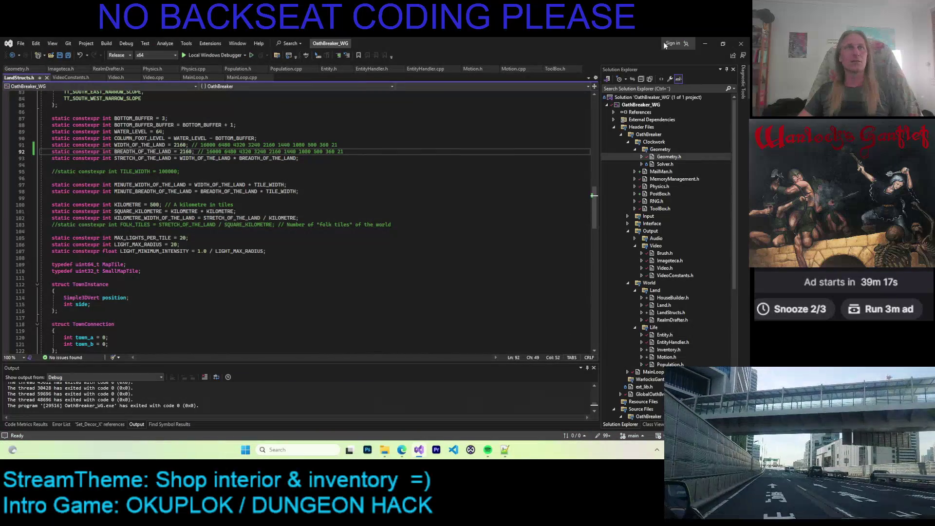
Show the desktop, browse Desktop > GAMEDEV > Kaleidomancer in File Explorer, and launch Kaleidomancer.exe
key(super+d)
click(381, 453)
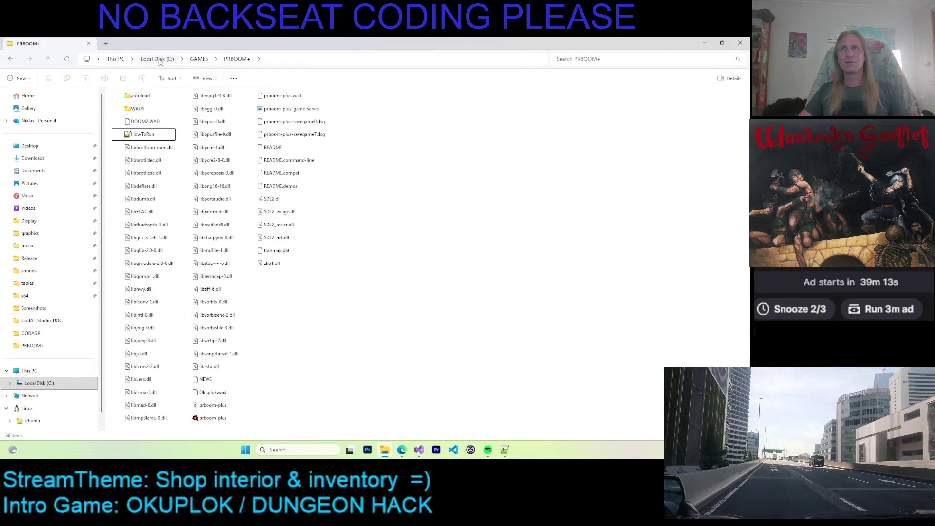
click(30, 146)
click(152, 127)
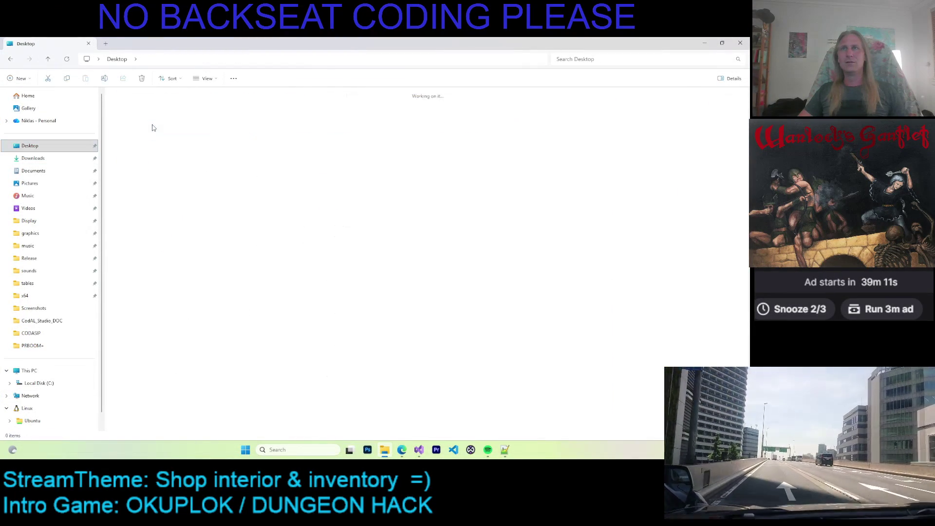
double_click(153, 126)
double_click(204, 122)
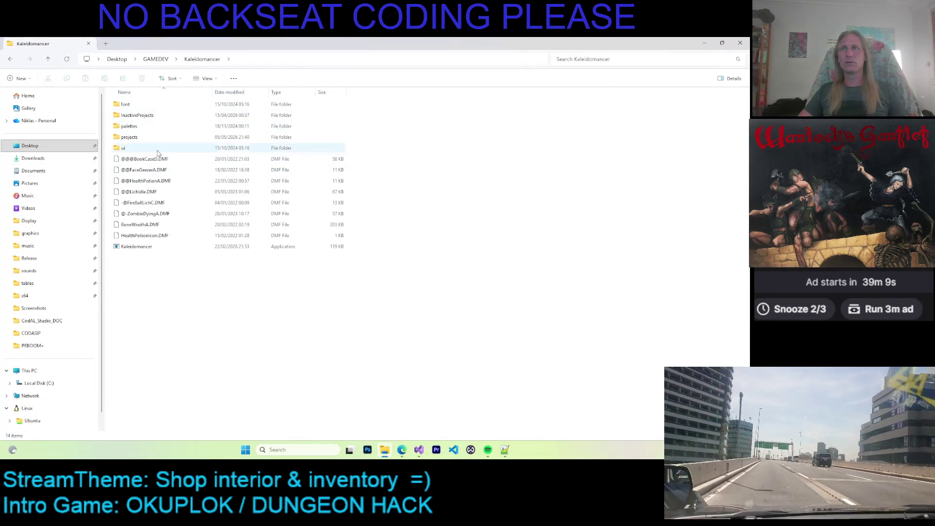
double_click(135, 246)
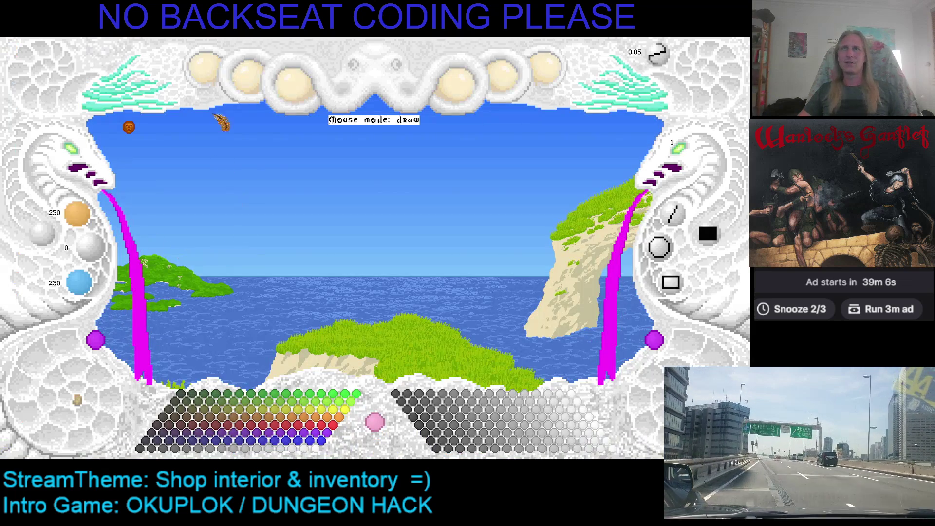
click(206, 71)
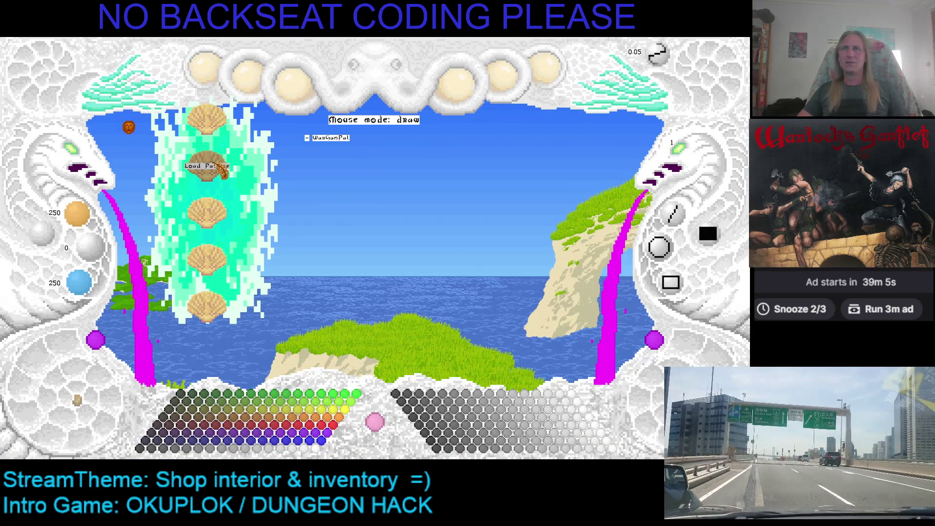
Load the parchment image from the saved palette file list and enlarge it on the canvas
click(207, 165)
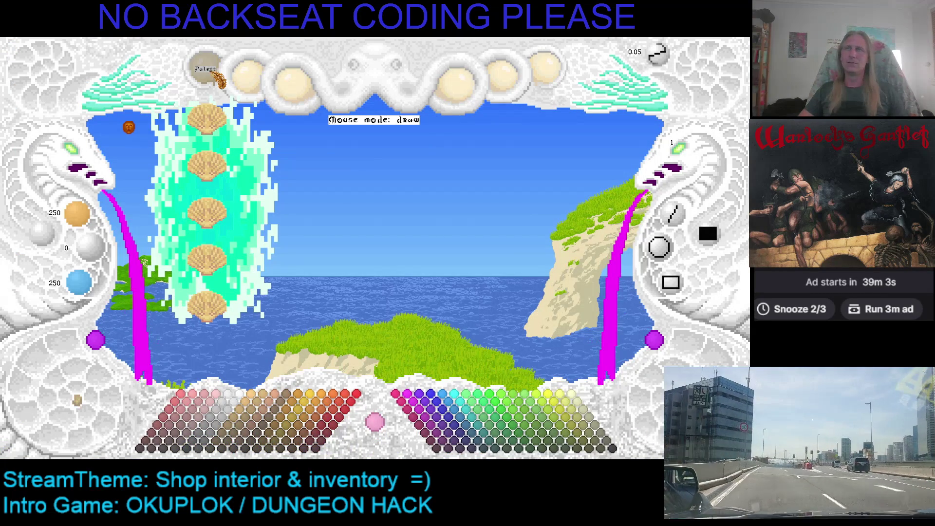
click(220, 81)
click(563, 74)
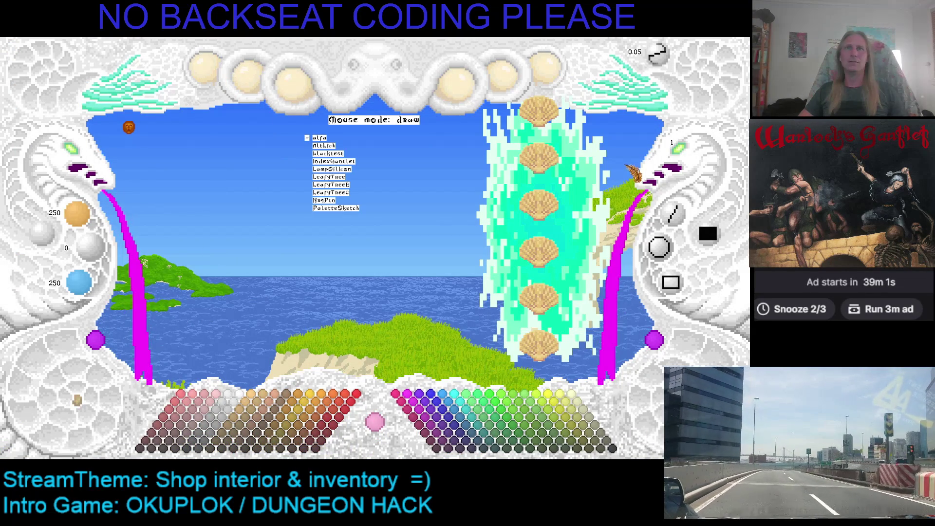
scroll(587, 255, down, 10)
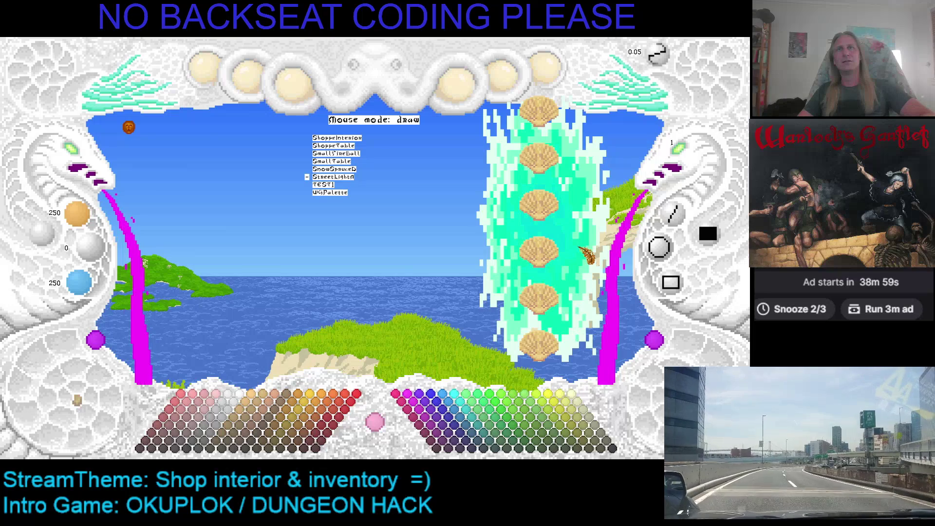
scroll(587, 254, up, 2)
click(587, 255)
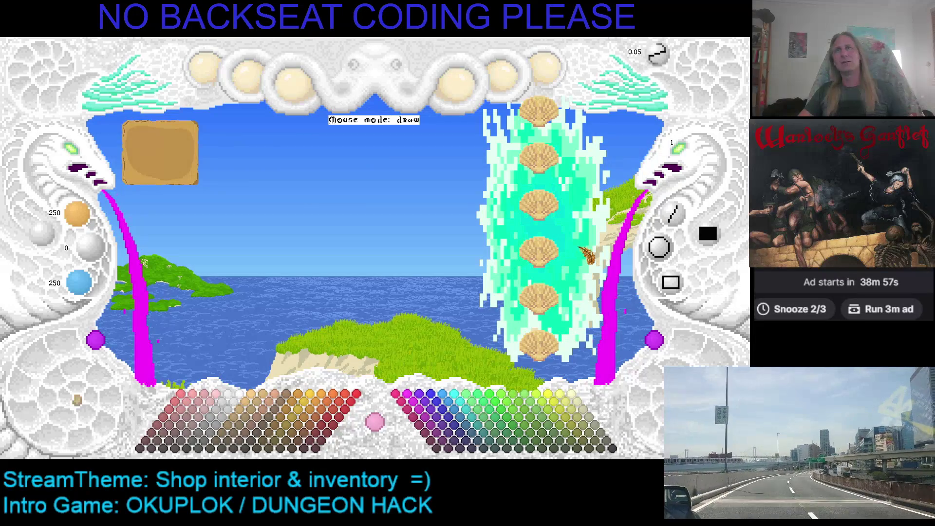
click(564, 77)
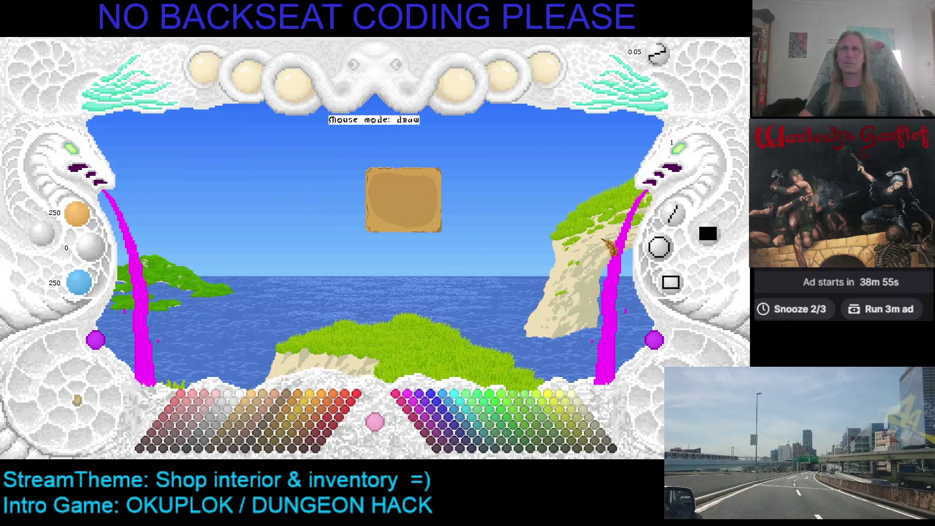
click(77, 165)
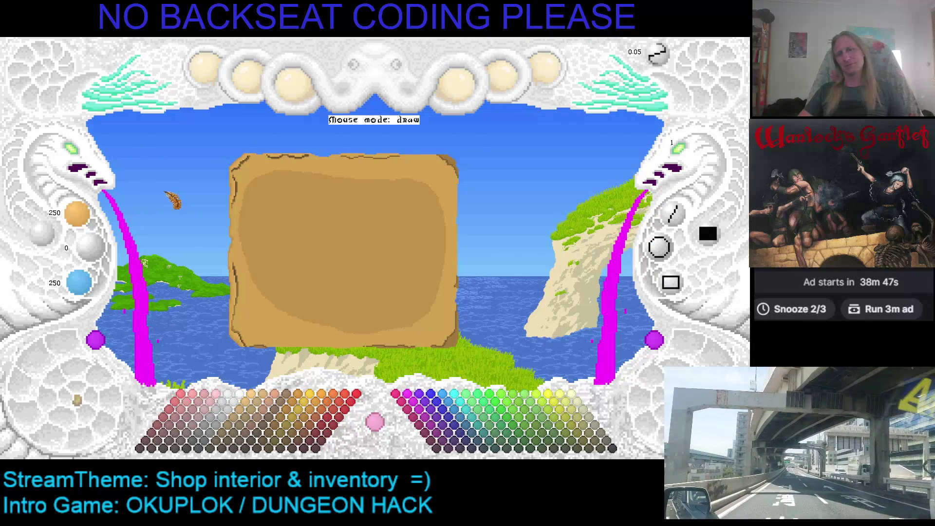
Enlarge the canvas further and sample the parchment tan (191, 144, 72) as the paint colour
click(77, 165)
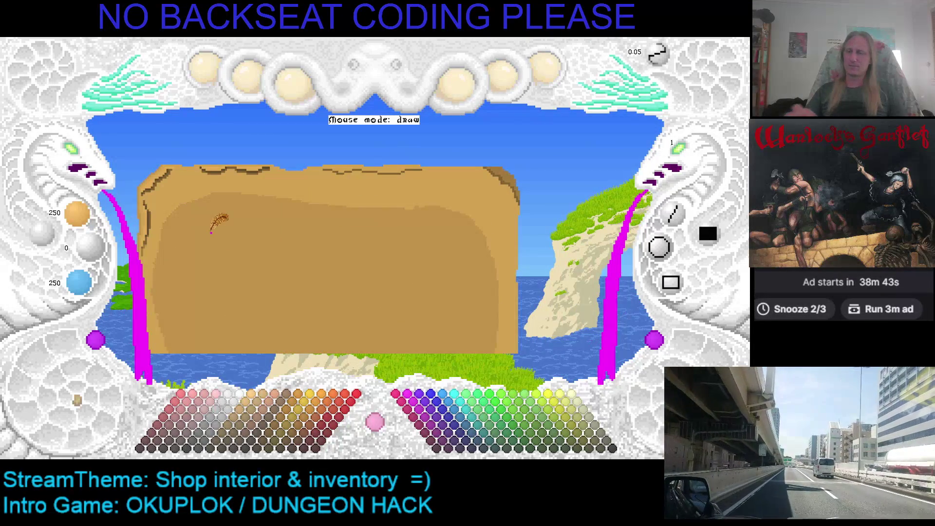
right_click(211, 233)
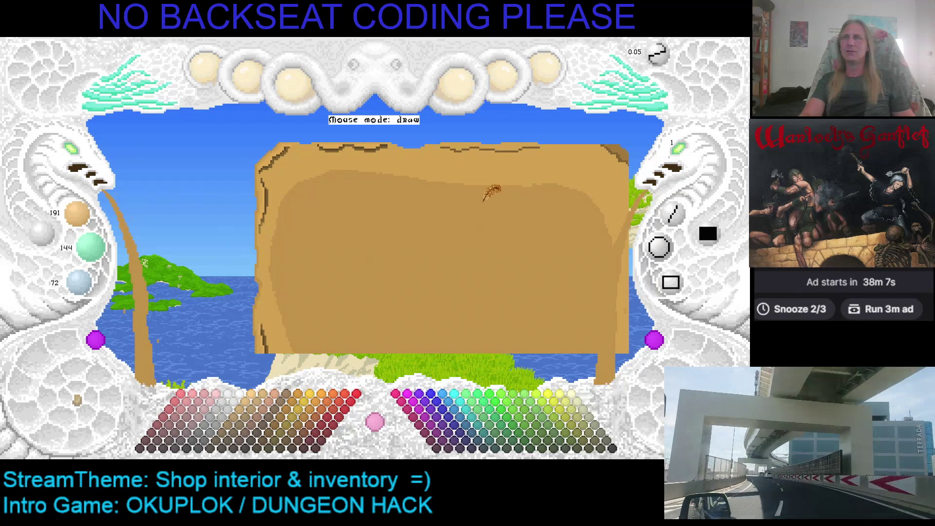
Paint a dark crack and darker shading down the sign's left border
drag(484, 200, 420, 189)
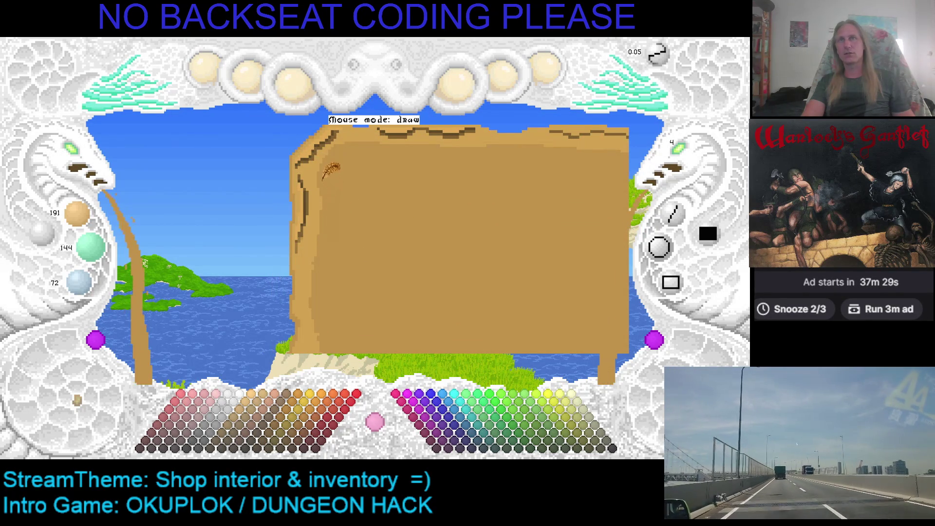
drag(331, 165, 335, 295)
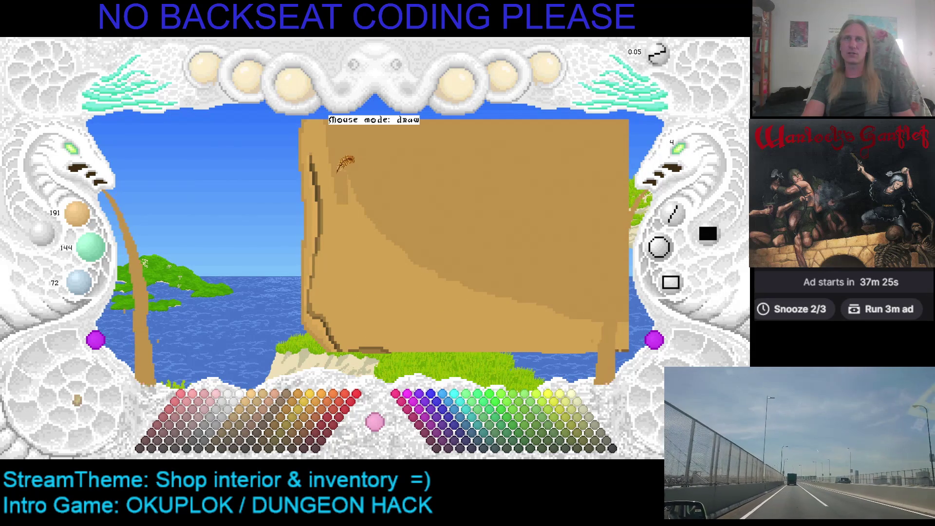
drag(336, 164, 448, 265)
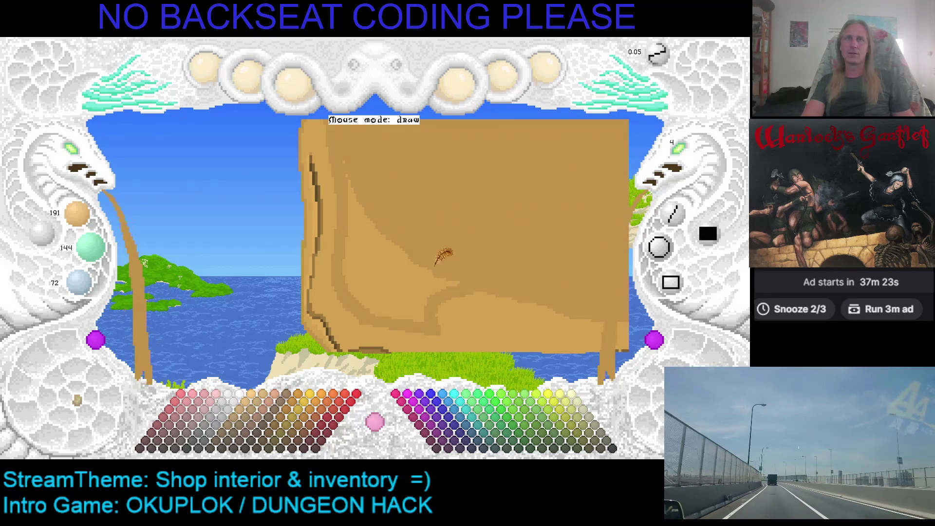
drag(365, 244, 361, 222)
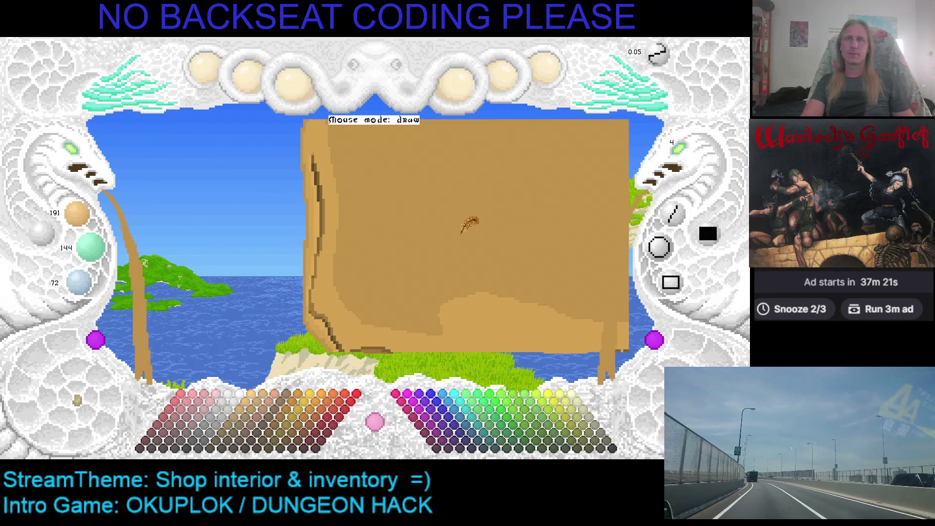
key(ctrl+z)
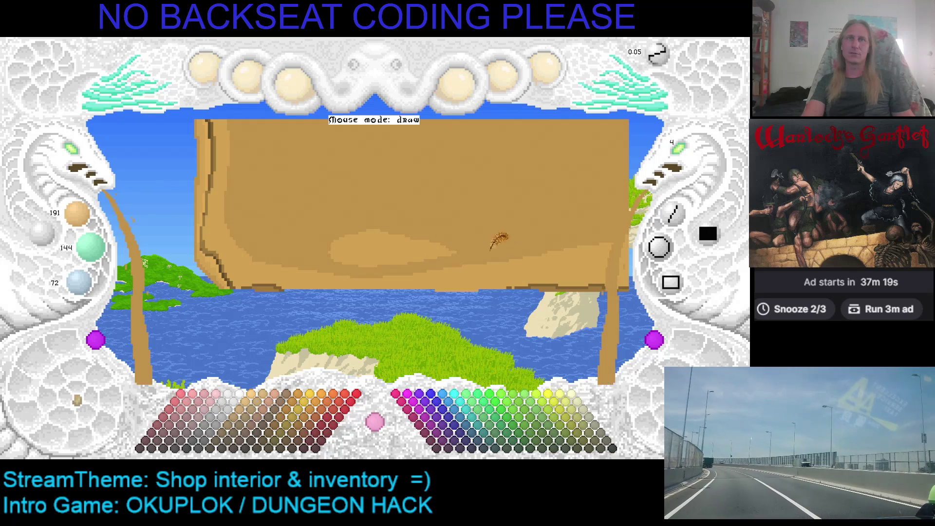
drag(399, 256, 400, 237)
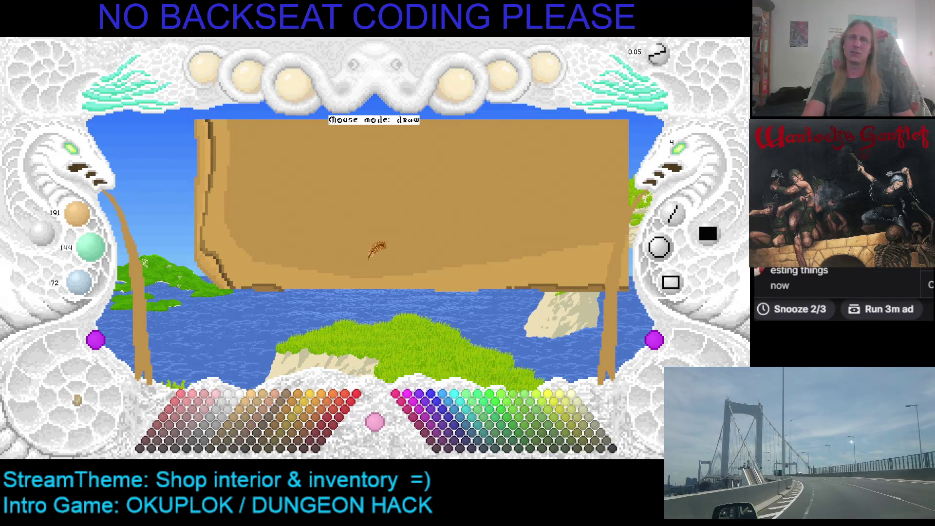
Shift the view to the sign's right border with X and Z and extend paint along it
key(x)
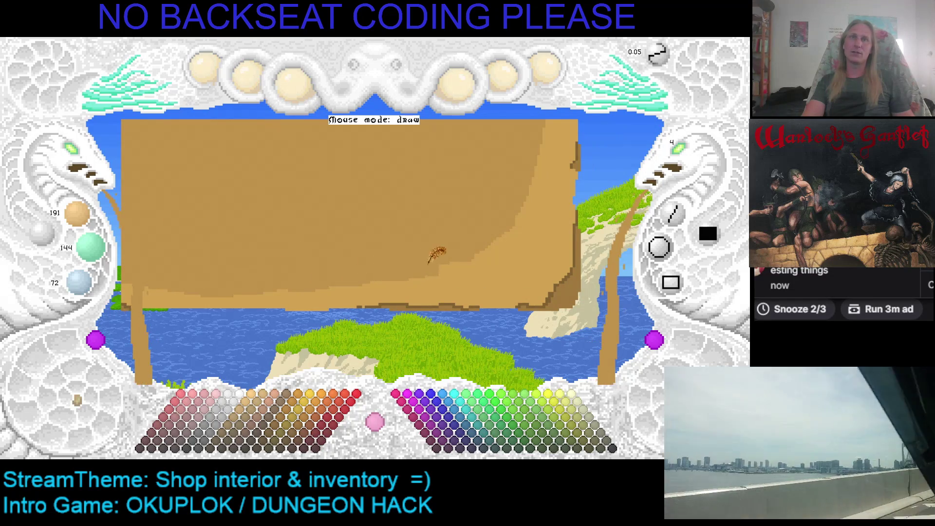
key(z)
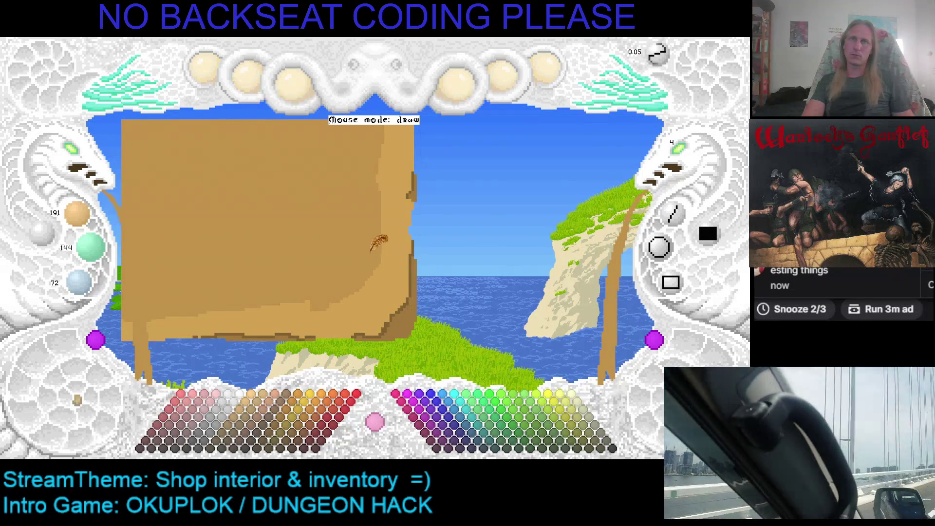
key(z)
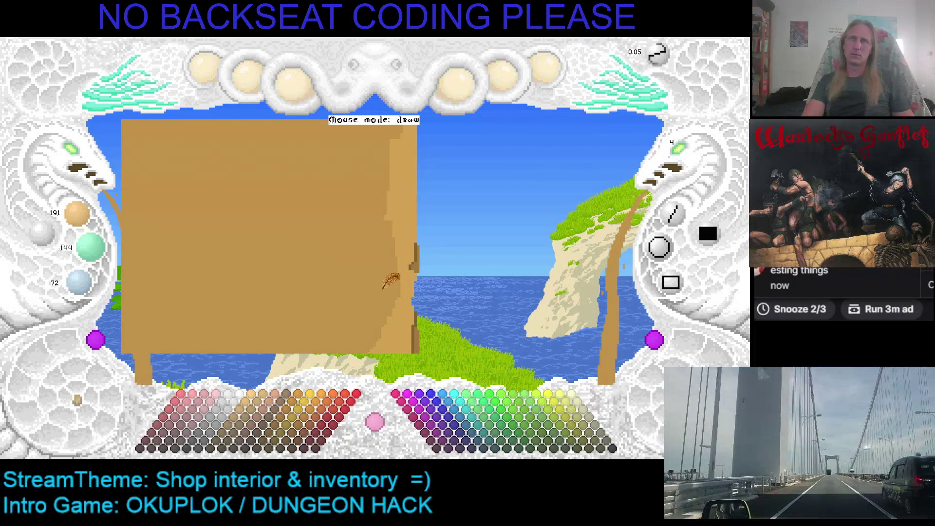
drag(388, 193, 401, 200)
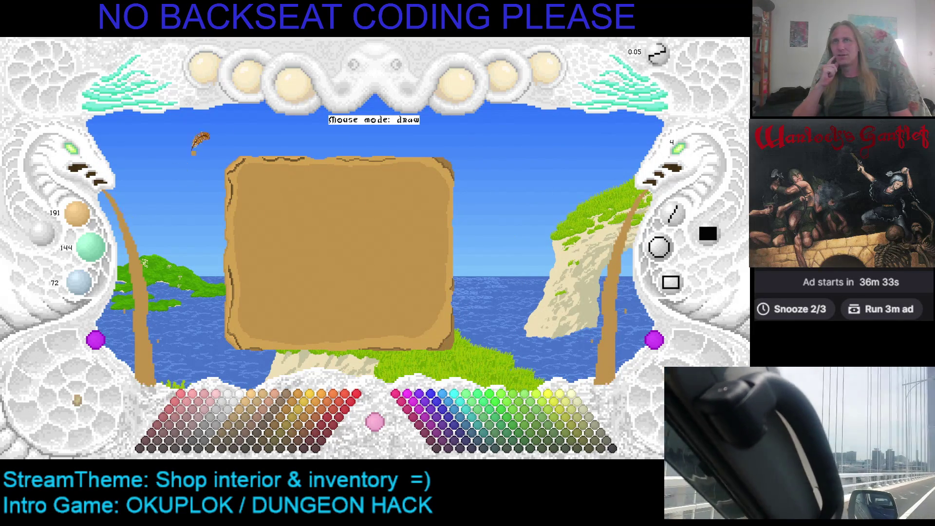
Zoom out to review the whole sign, adjust the shade while panning, then save with Ctrl+S
click(74, 166)
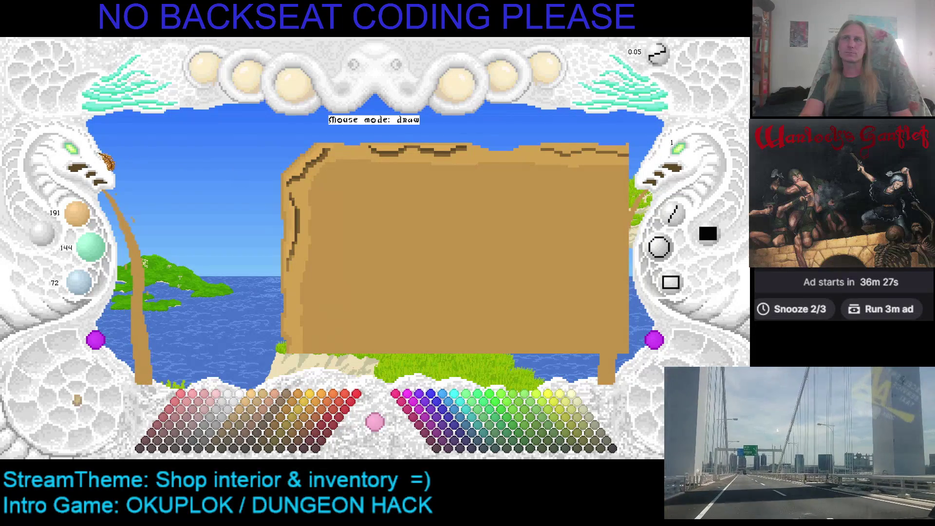
click(75, 164)
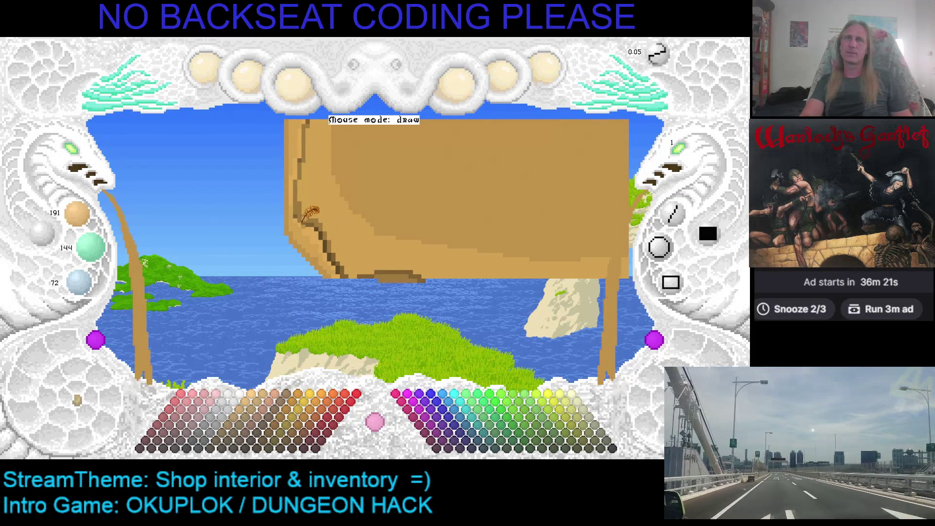
scroll(314, 213, down, 1)
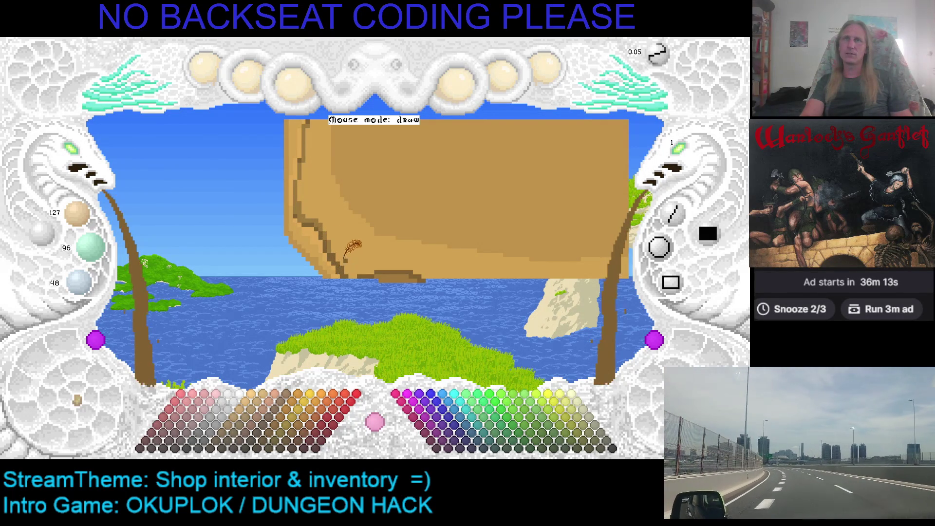
drag(349, 254, 325, 165)
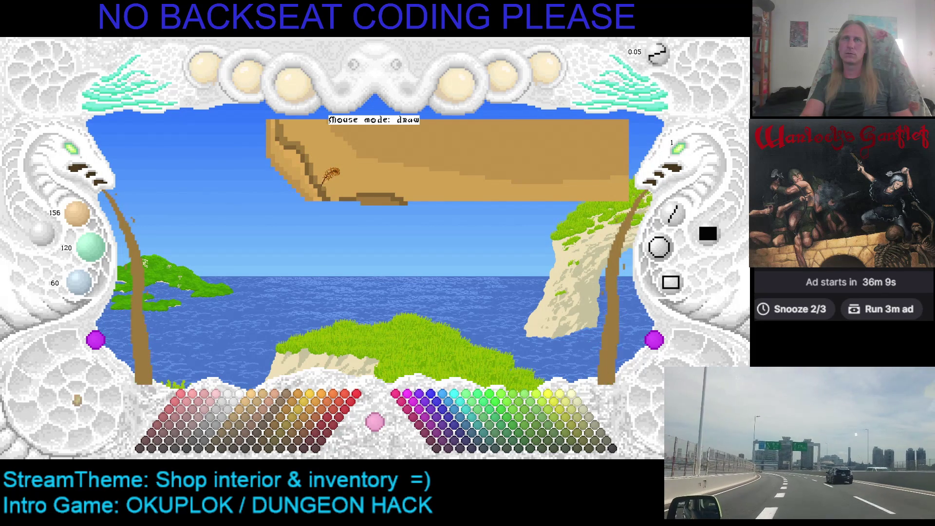
scroll(326, 194, down, 1)
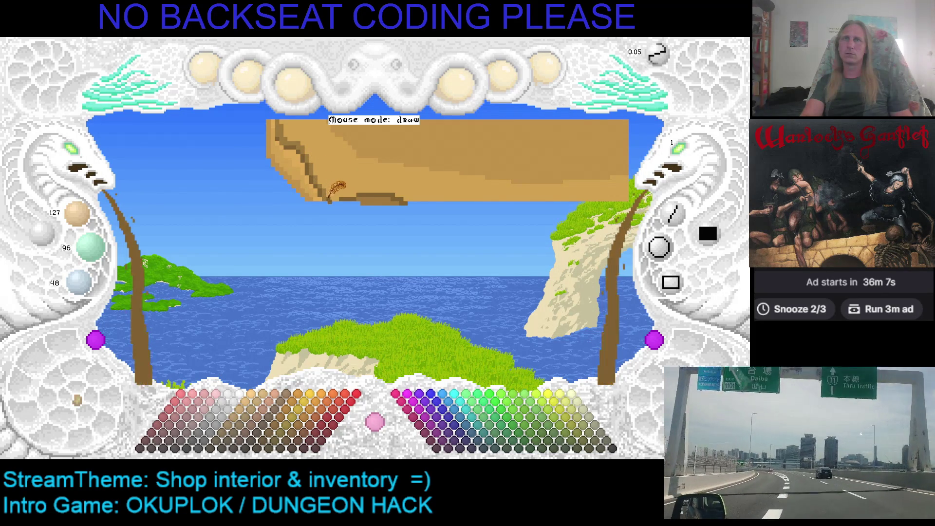
drag(351, 183, 320, 246)
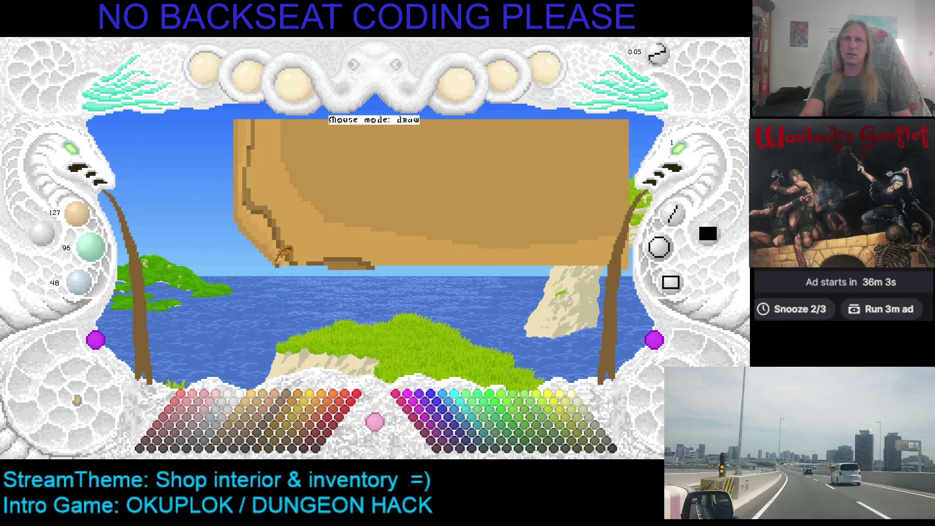
scroll(289, 243, up, 2)
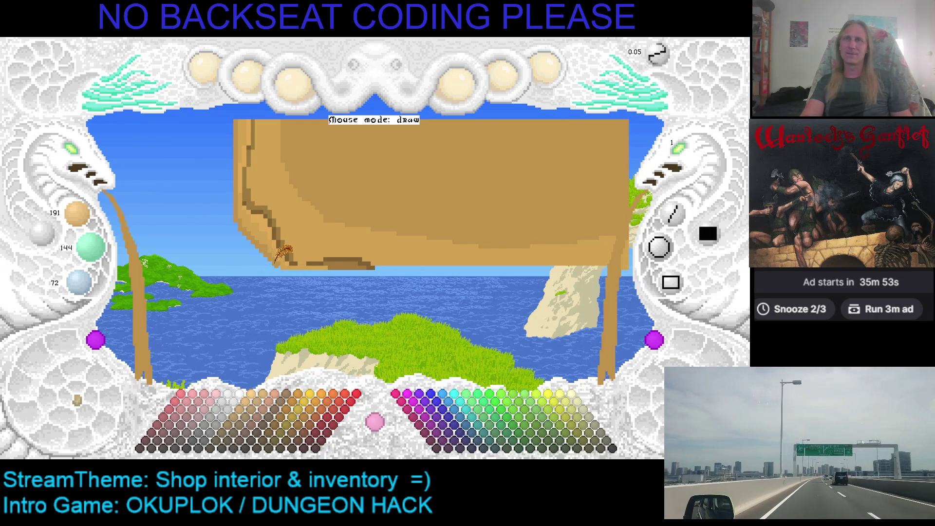
key(ctrl+s)
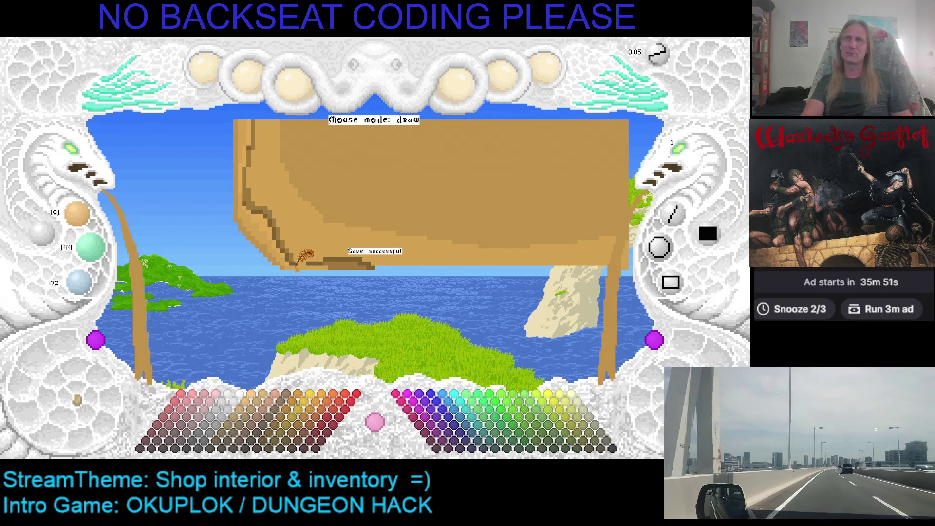
Pan around the sign's cracked left border and lower-left corner, then press Ctrl+S
drag(318, 241, 366, 252)
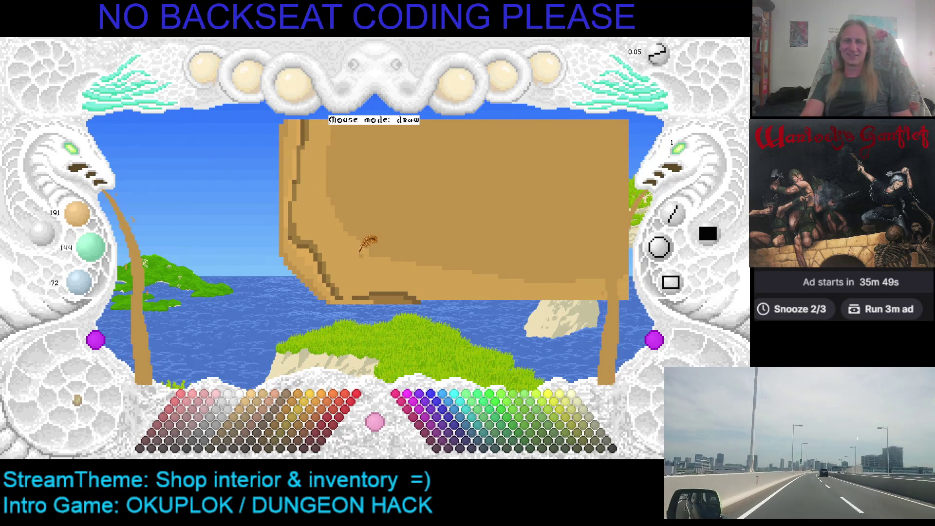
drag(460, 228, 399, 226)
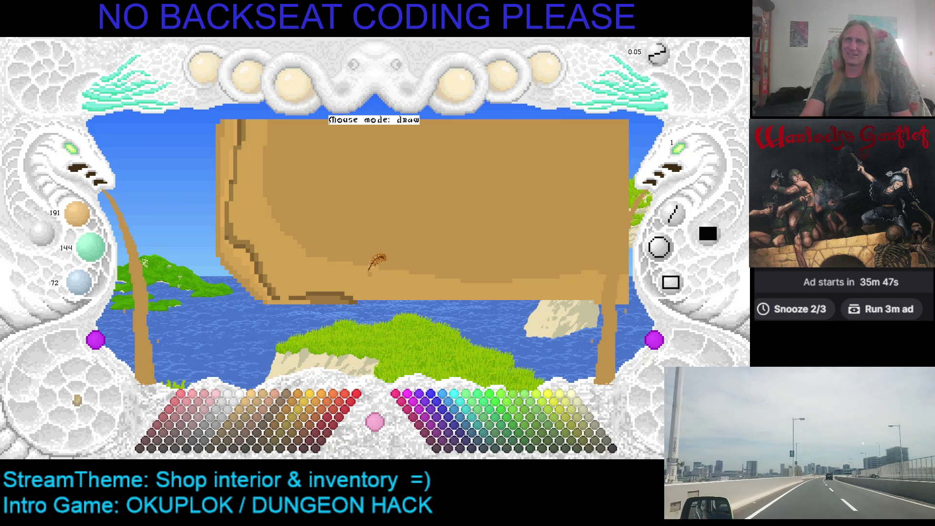
drag(317, 246, 337, 265)
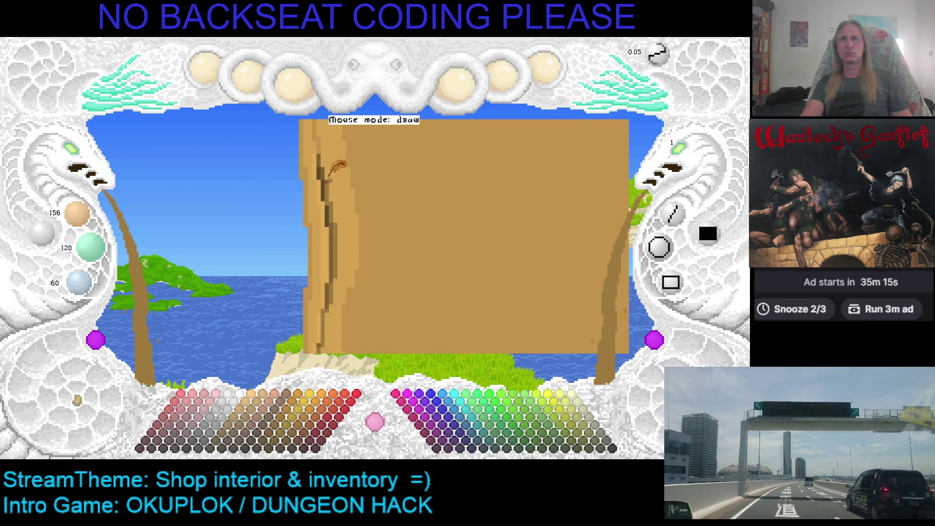
key(ctrl+s)
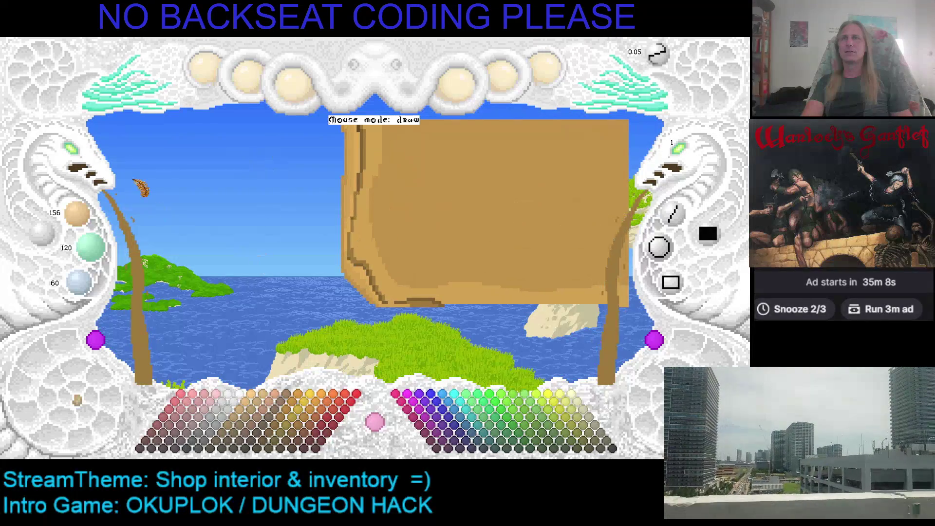
click(84, 157)
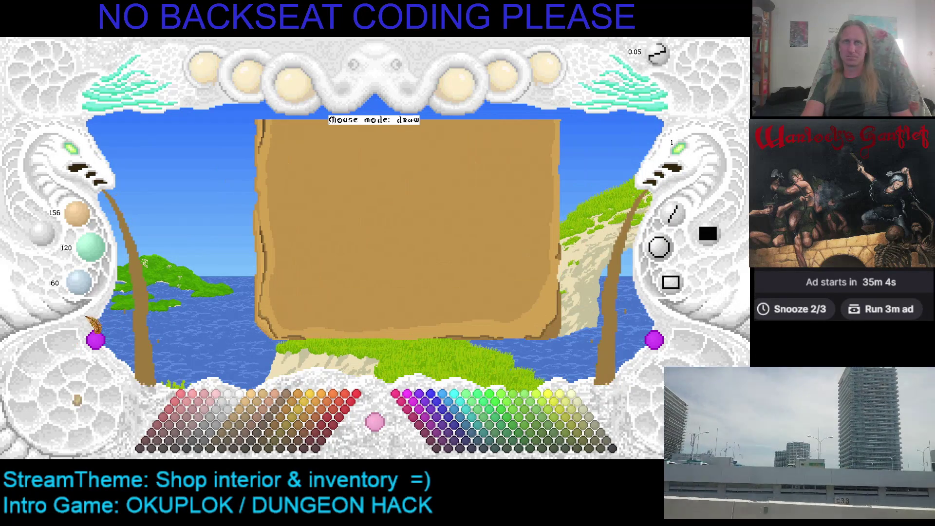
click(84, 161)
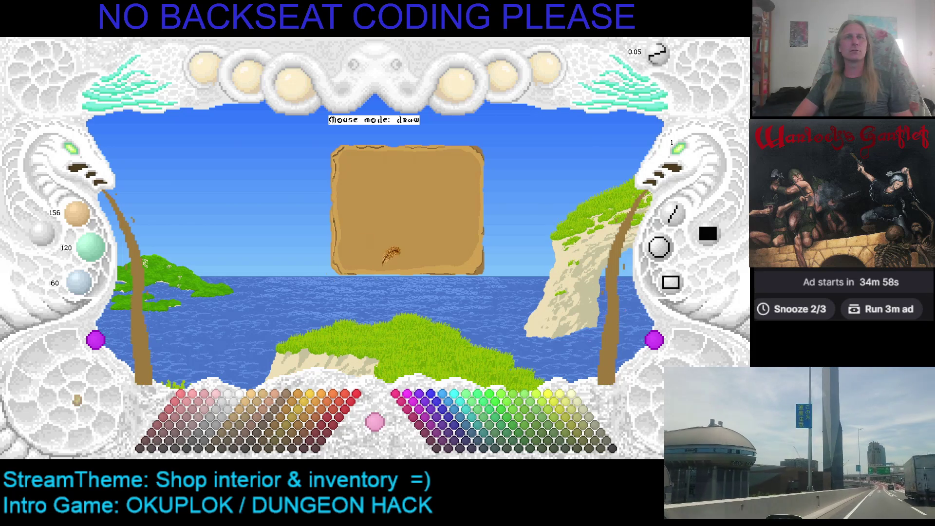
drag(385, 251, 334, 246)
click(83, 163)
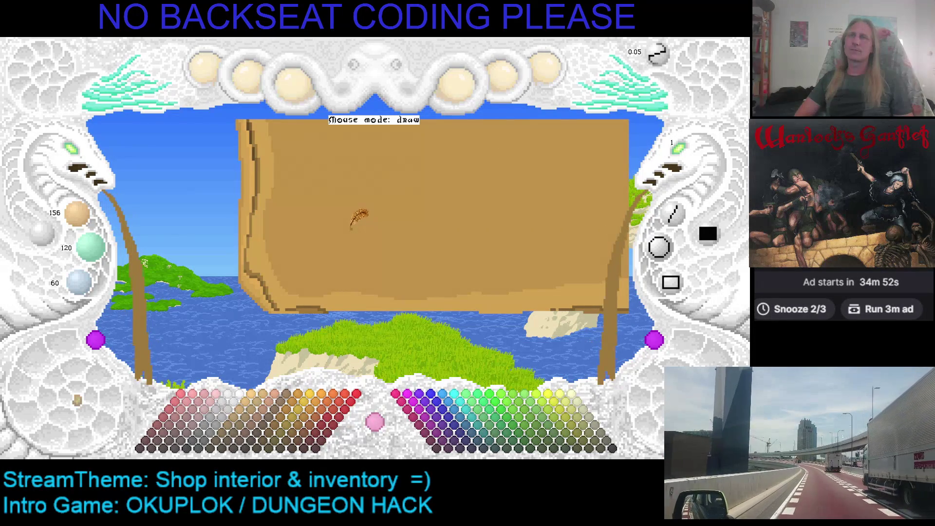
drag(373, 216, 381, 269)
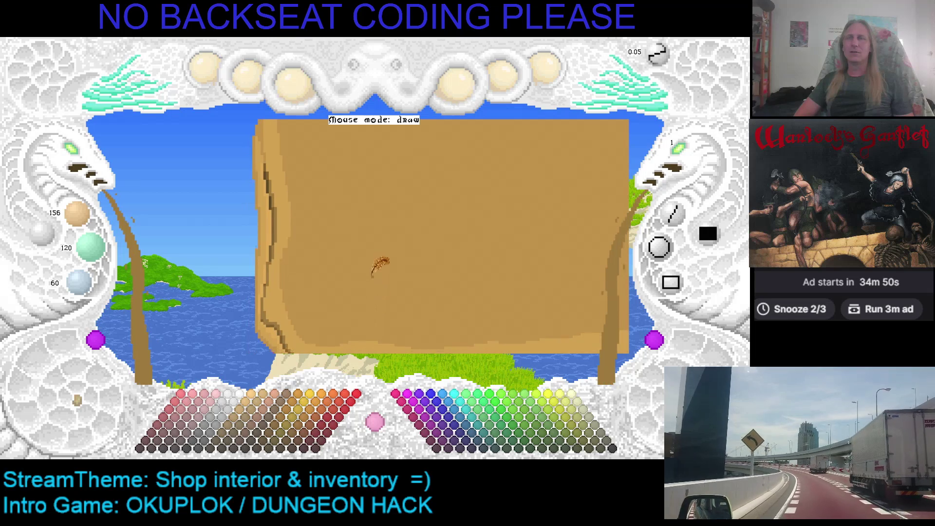
mouse_move(281, 285)
mouse_down()
mouse_move(294, 253)
mouse_move(197, 233)
mouse_move(215, 205)
mouse_up()
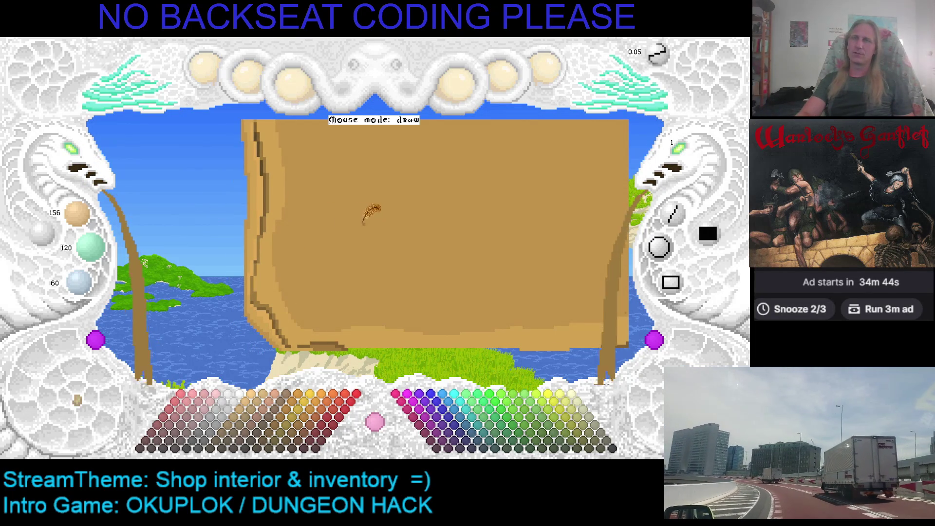
drag(356, 206, 330, 189)
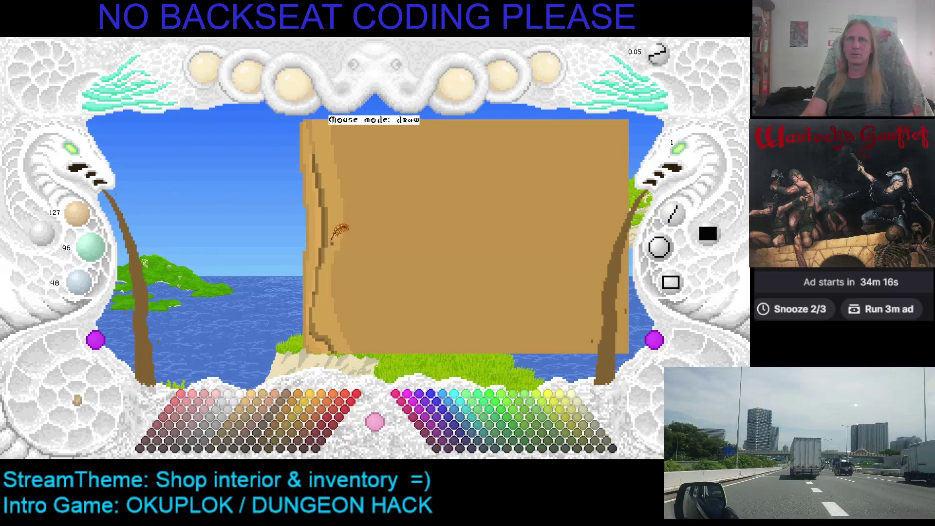
Zoom out to show the whole ragged-edged sign and sample its light tan 191/144/72
click(83, 156)
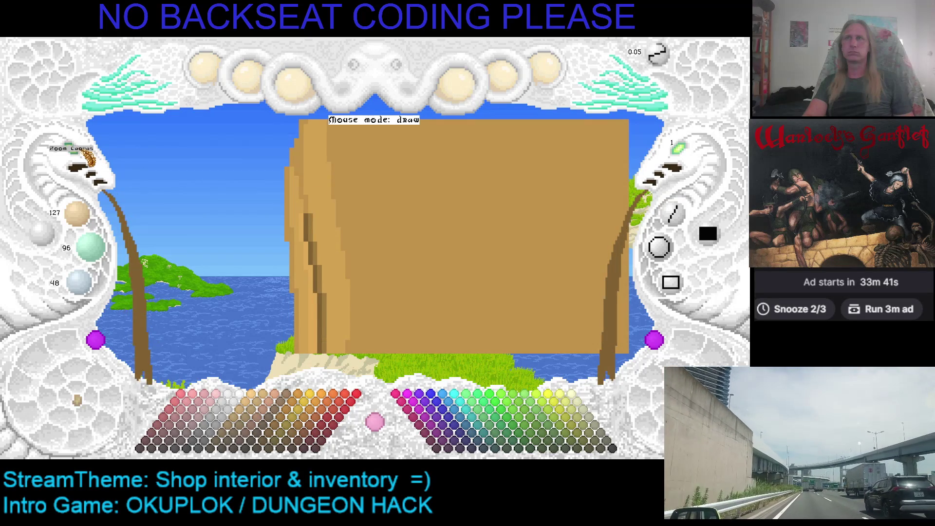
click(81, 152)
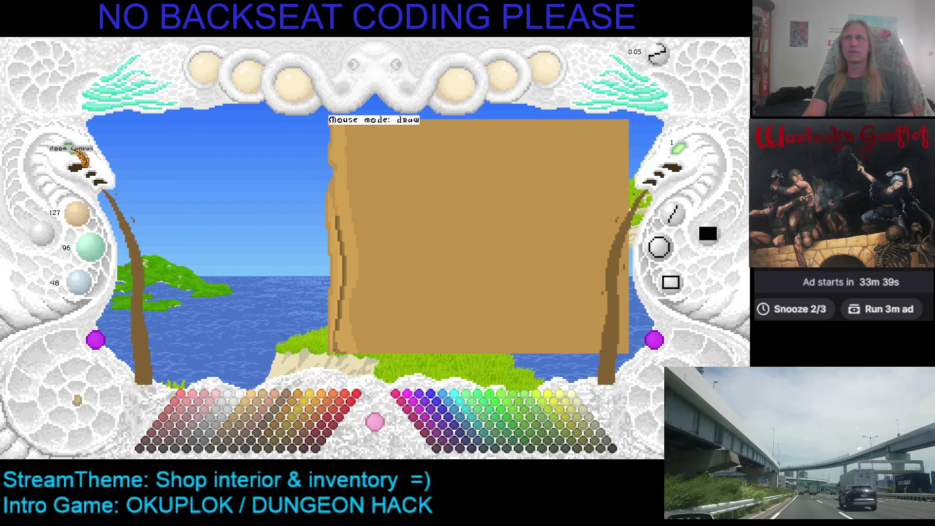
click(80, 157)
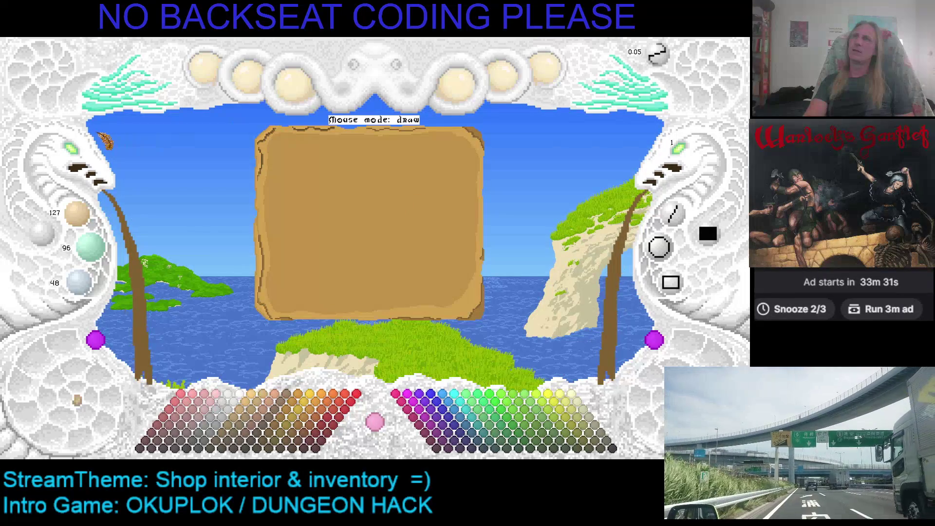
right_click(306, 188)
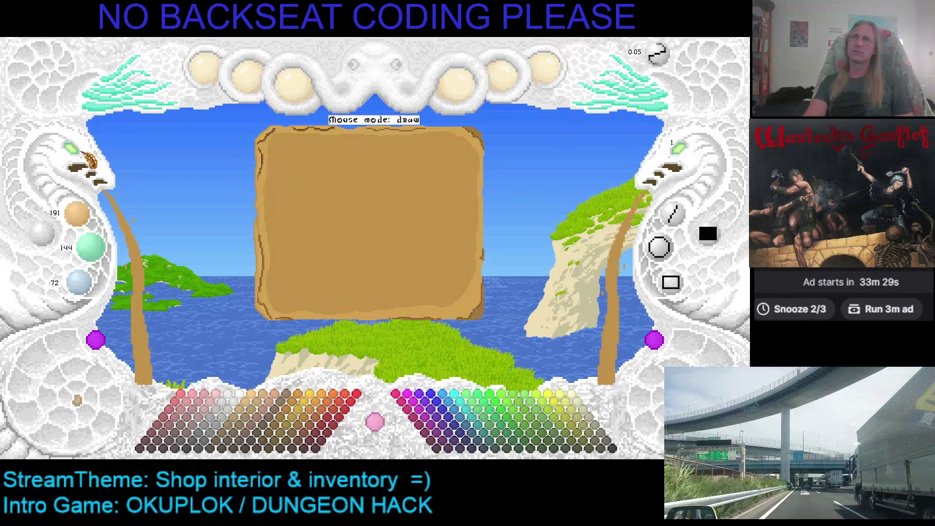
Zoom back in on the parchment's left edge and reduce the brush size from 2 to 1
click(88, 165)
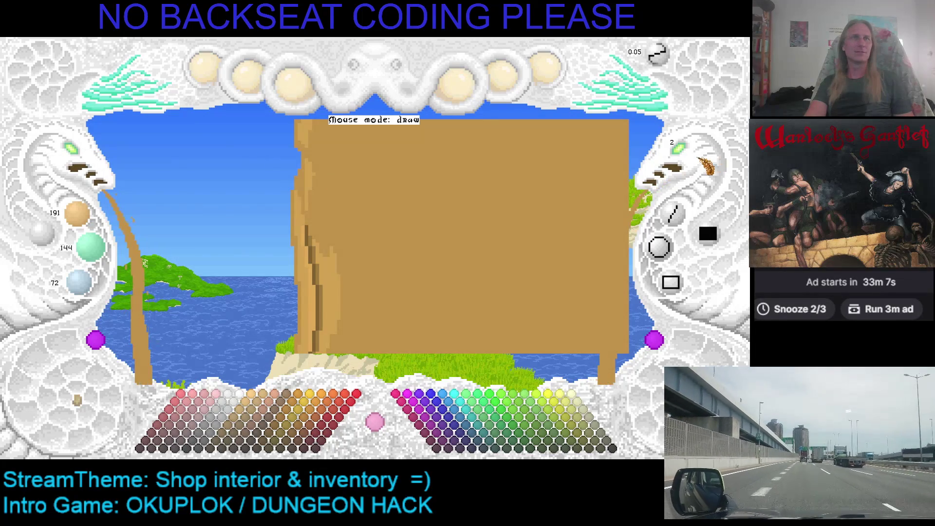
click(688, 156)
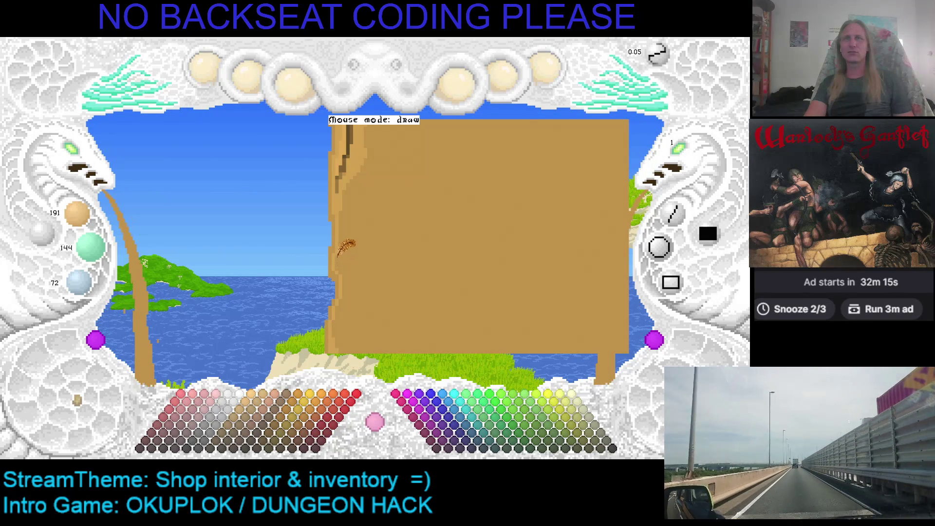
Shift the paint colour to a lighter tan of 208, 160, 80
scroll(345, 240, up, 1)
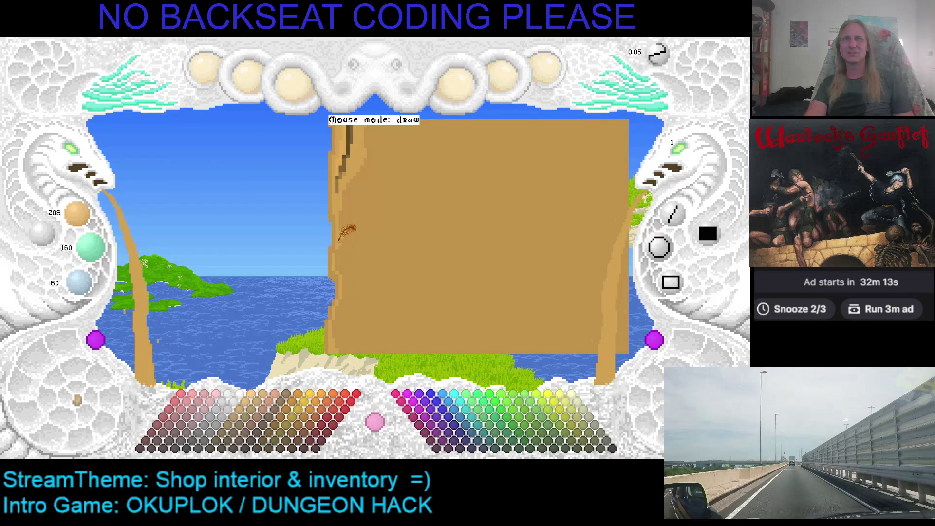
Paint dark ragged strokes along the top-left edge, then sample the parchment's mid and light tans
drag(345, 241, 385, 234)
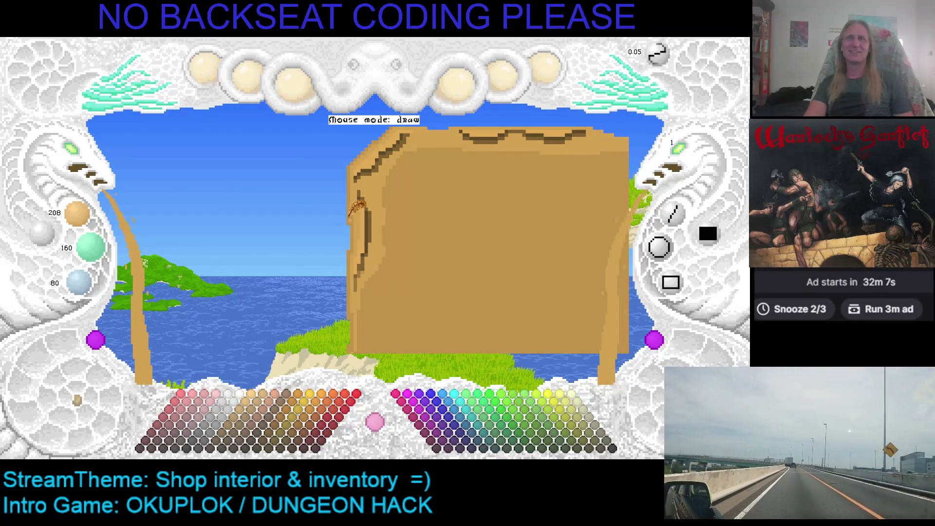
key(2)
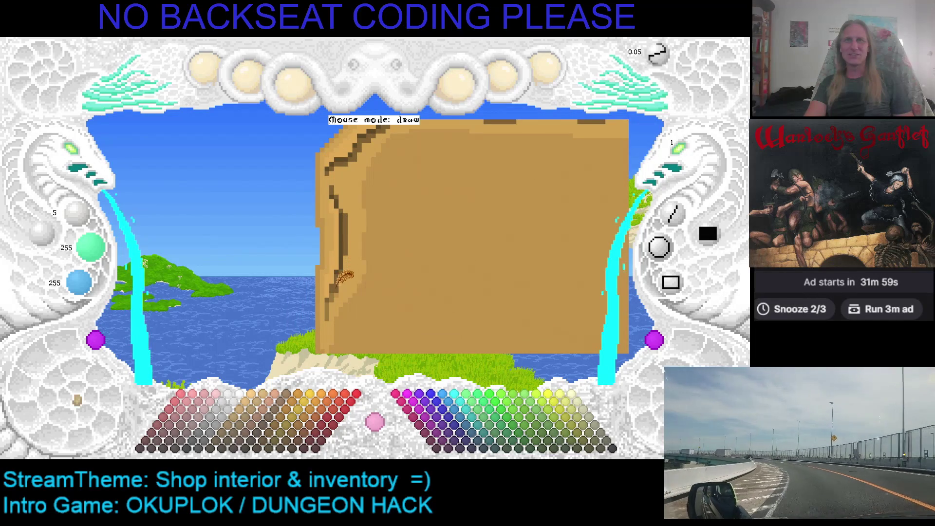
right_click(343, 282)
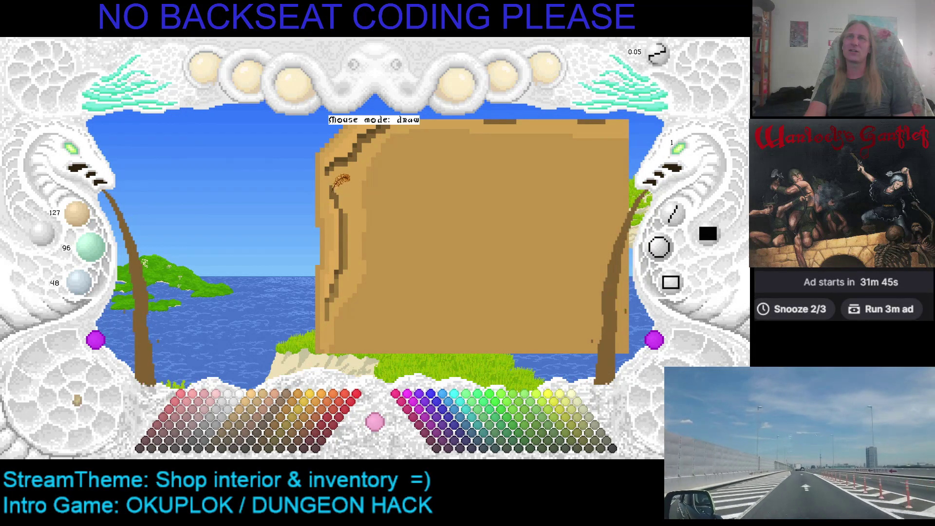
right_click(339, 192)
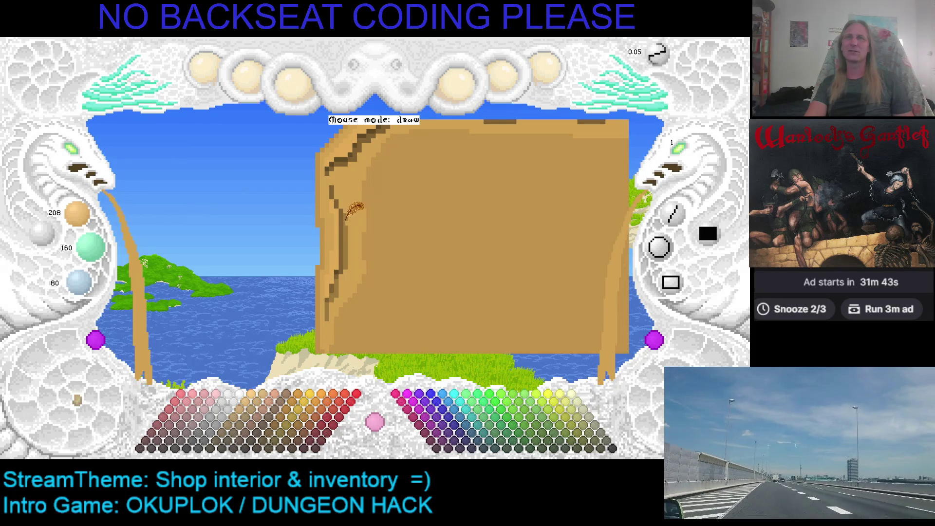
Undo the bad edge strokes and sample the dark brown from the crack line
scroll(347, 214, down, 1)
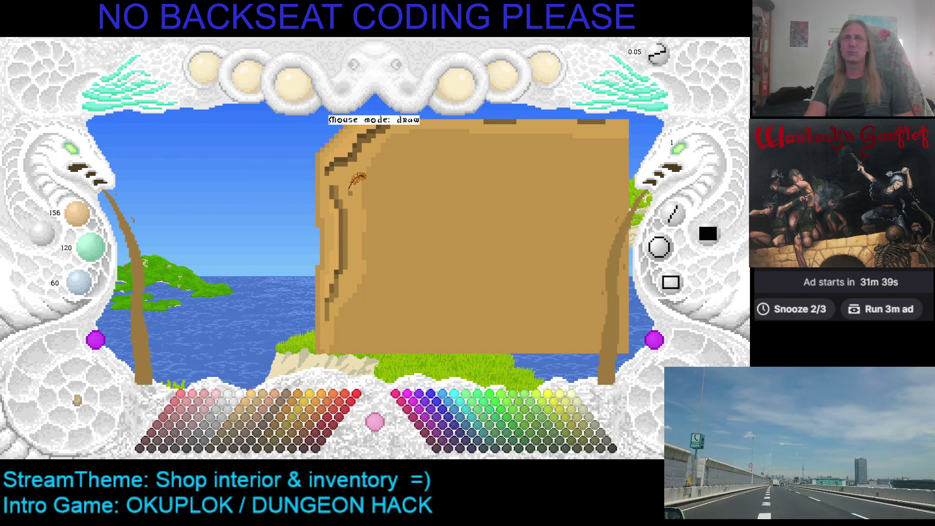
key(ctrl+z)
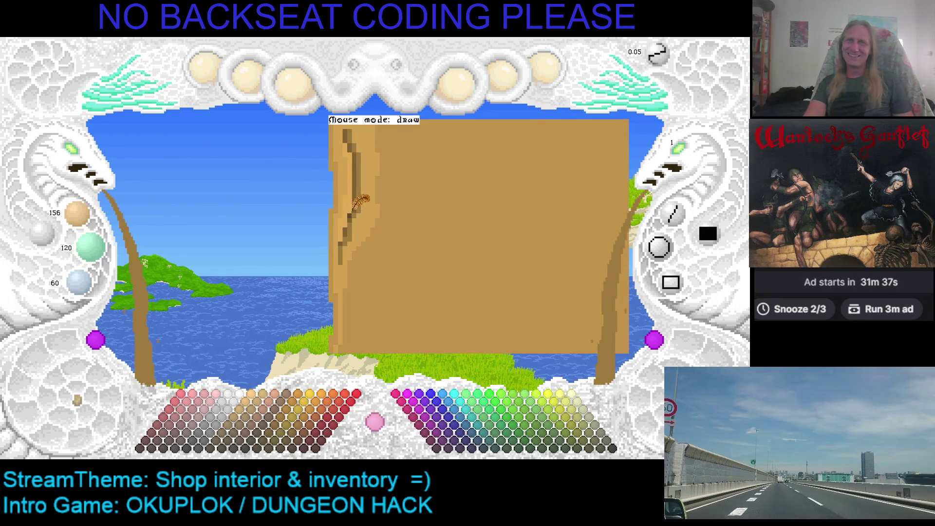
right_click(354, 213)
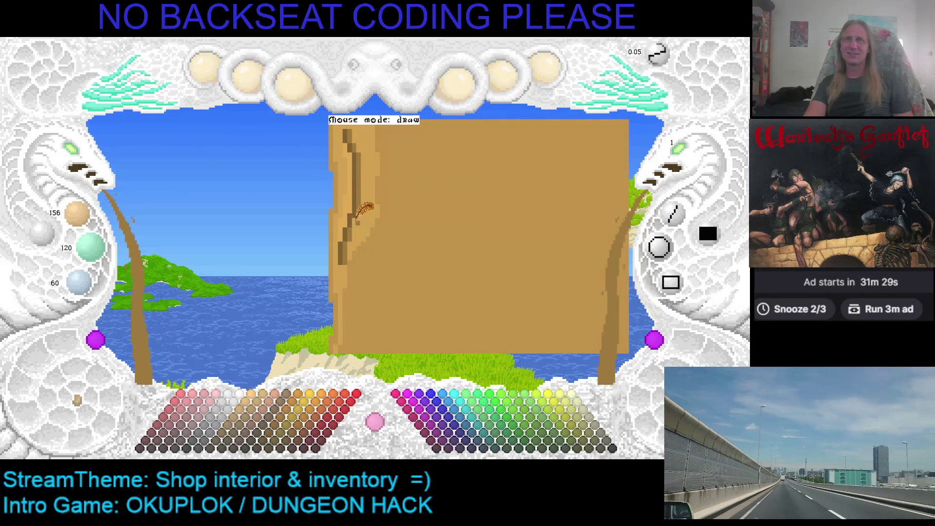
key(ctrl+z)
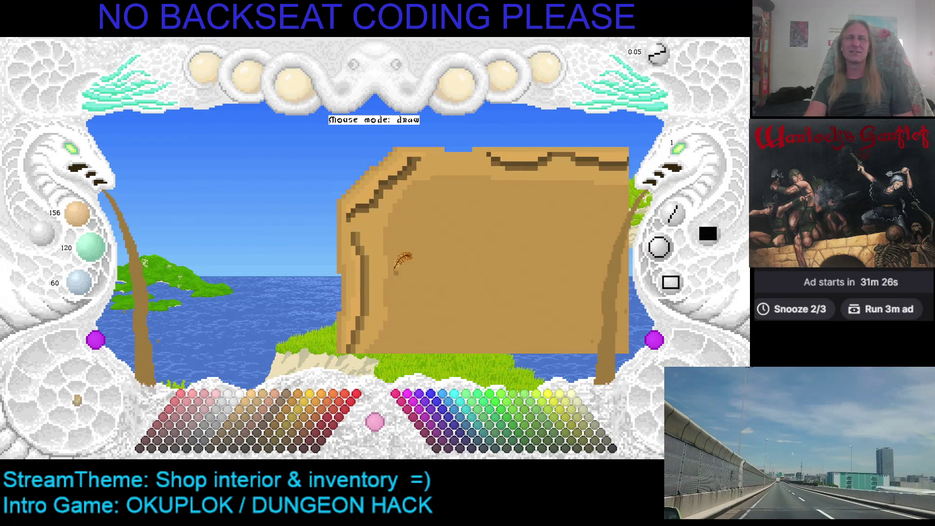
Shade the top-left corner with sampled dark brown, then save the parchment texture
key(ctrl+z)
key(ctrl+z)
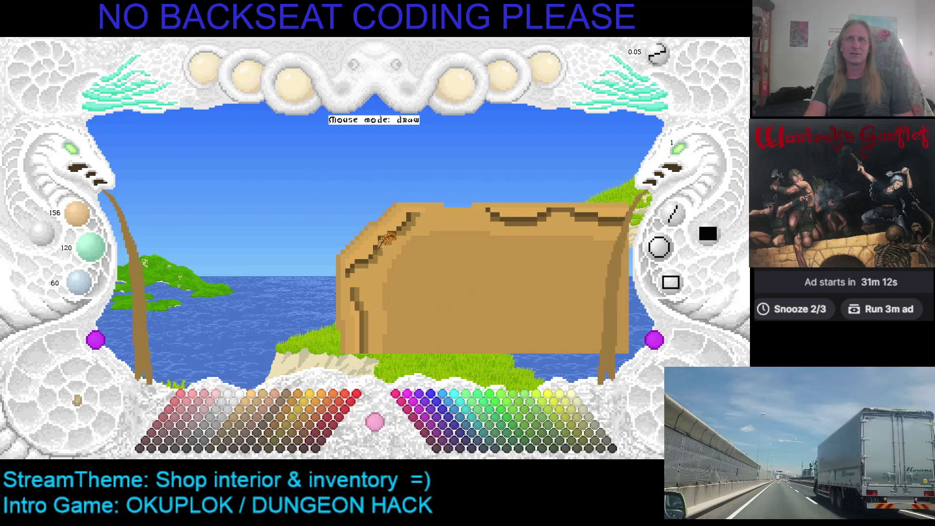
right_click(387, 235)
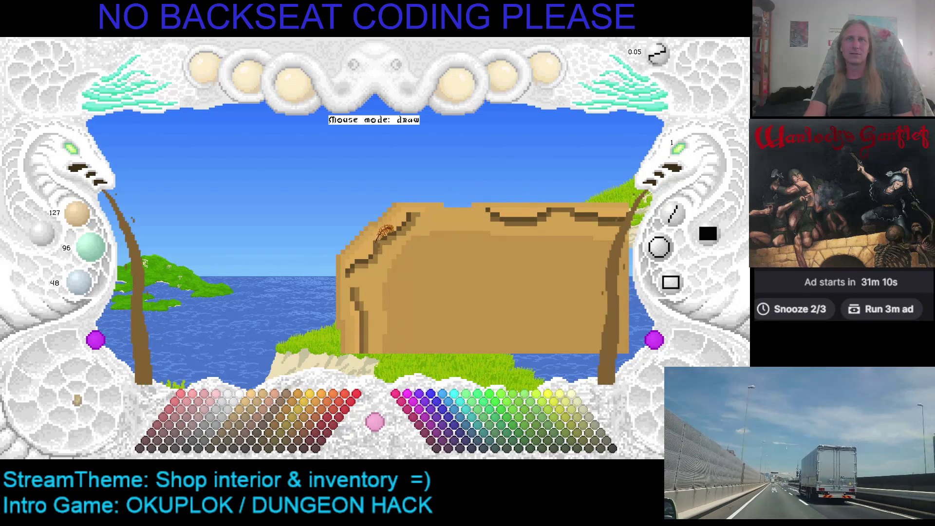
scroll(387, 235, up, 2)
scroll(387, 234, down, 2)
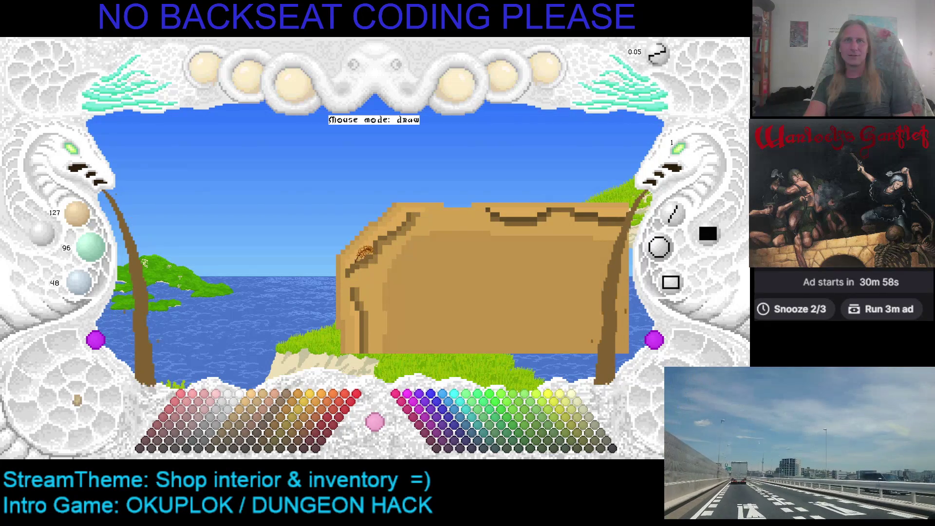
scroll(363, 253, up, 1)
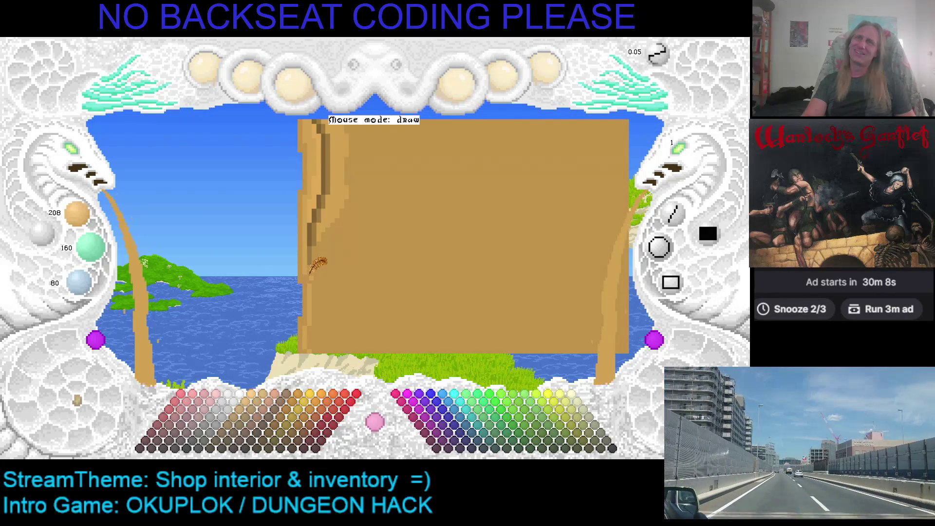
key(ctrl+s)
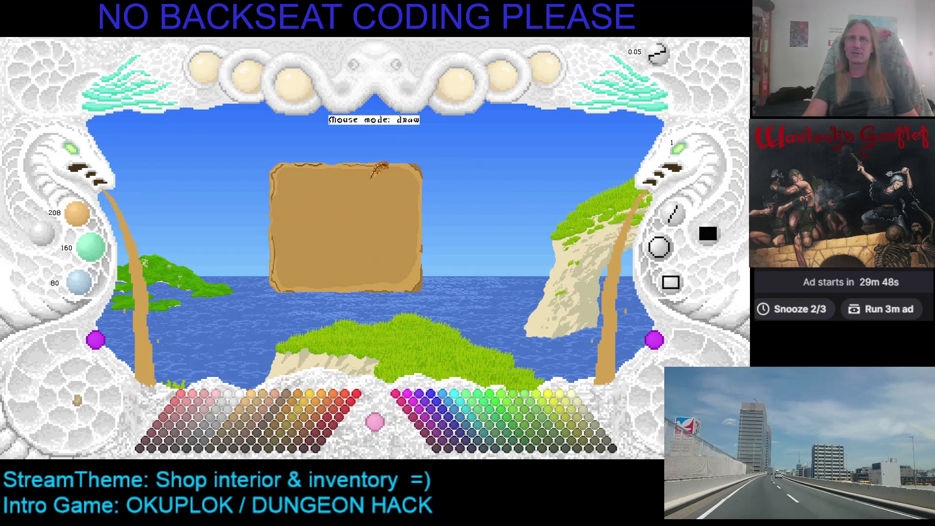
Zoom in close on the parchment to rework its right edge
click(73, 162)
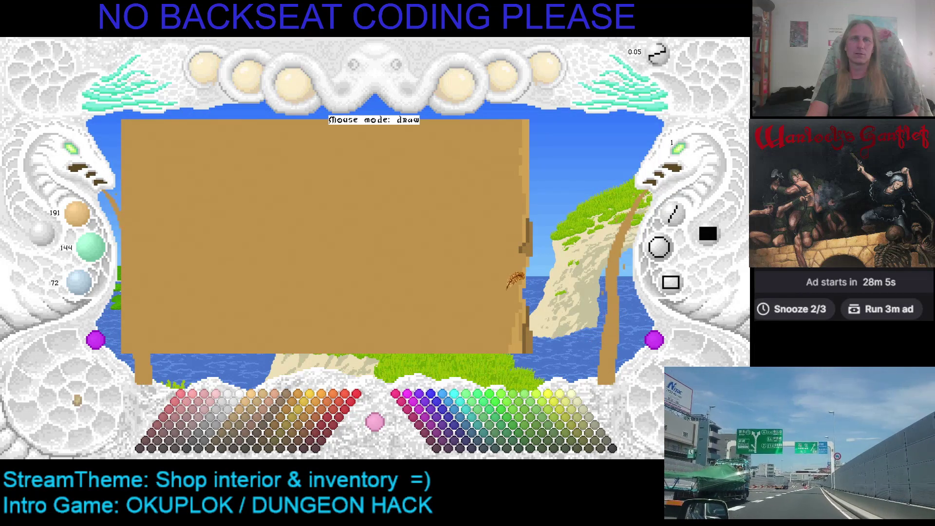
Paint jagged darker borders along the parchment's right and bottom edges, then adjust the canvas zoom
drag(507, 288, 429, 267)
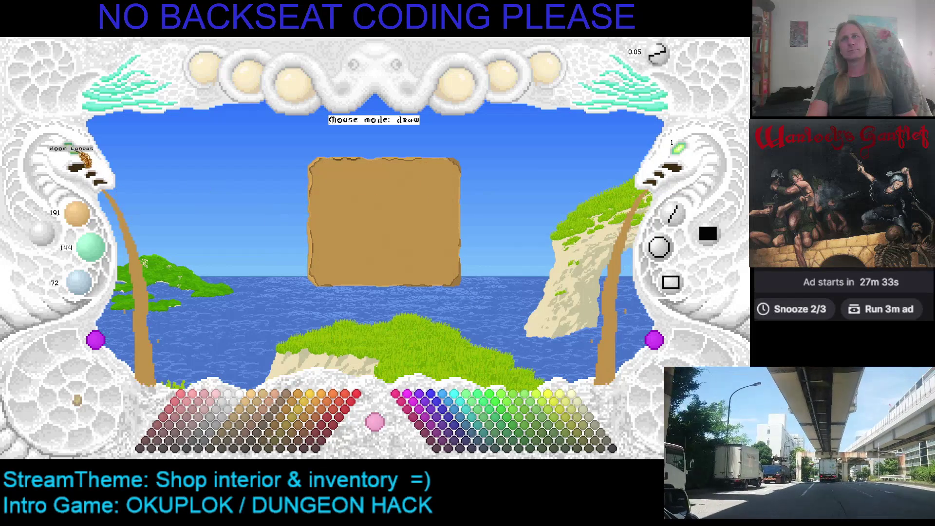
click(73, 165)
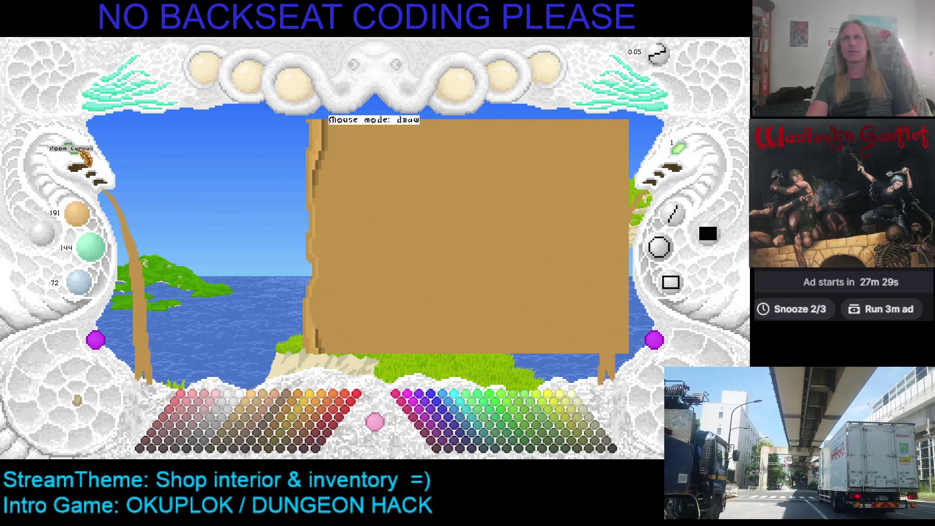
Bring the left edge into view, adjust the shade, and paint over its dark strip
click(82, 162)
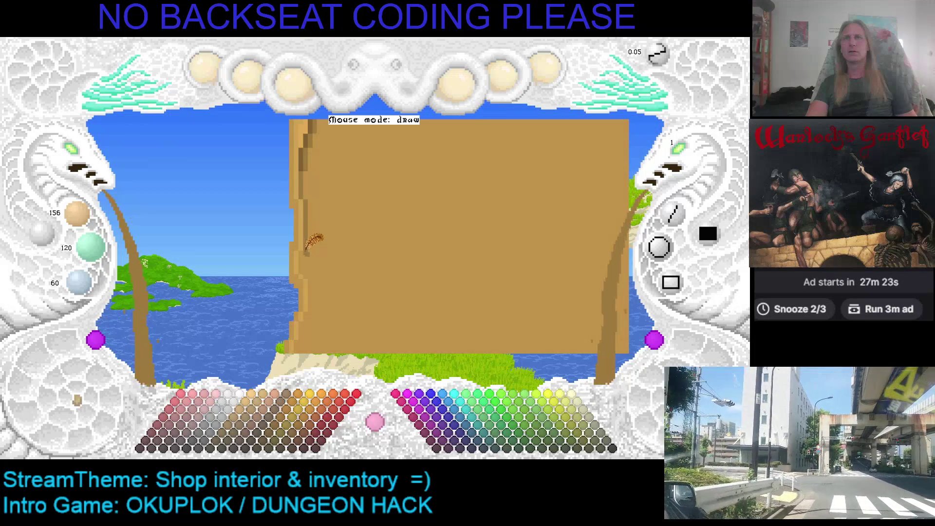
scroll(305, 257, up, 1)
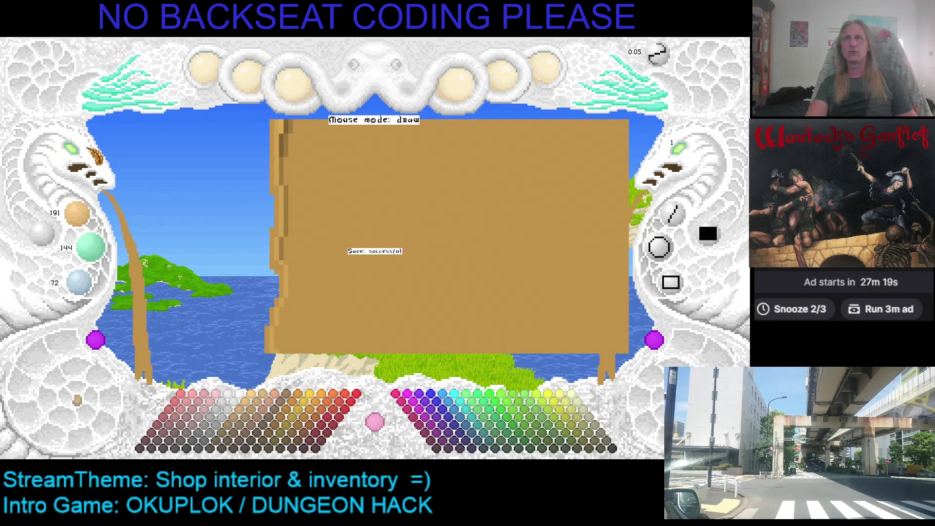
click(82, 159)
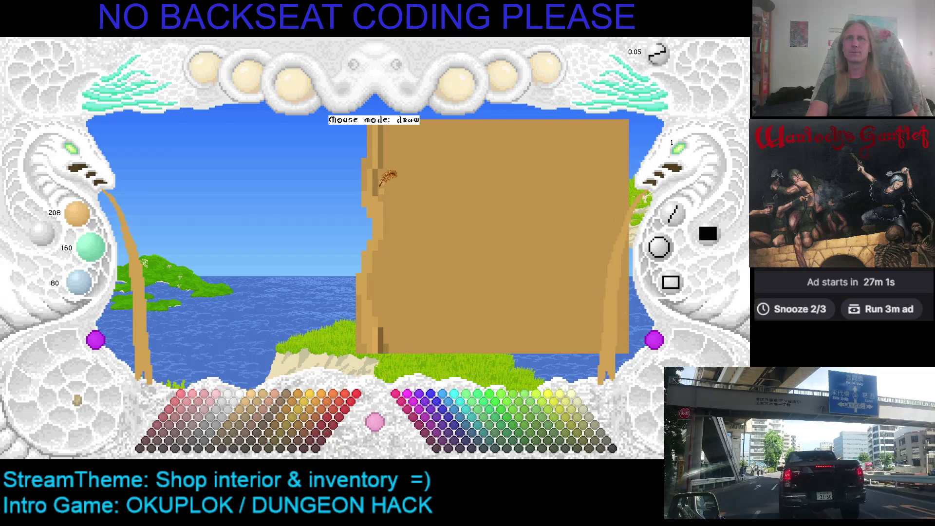
scroll(380, 174, down, 1)
drag(385, 171, 388, 216)
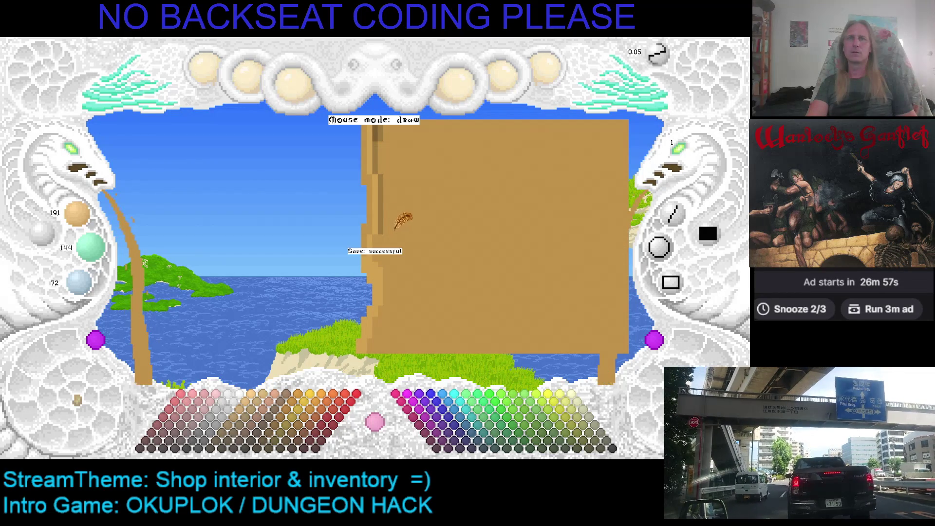
Undo that left-edge stroke, save the sign texture, and pan along the left edge
key(ctrl+z)
key(ctrl+z)
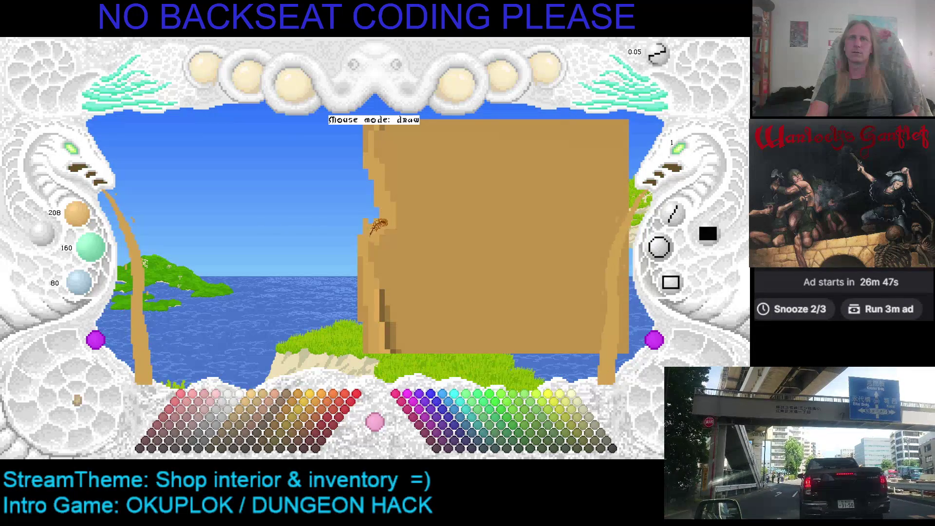
key(ctrl+s)
drag(403, 194, 284, 199)
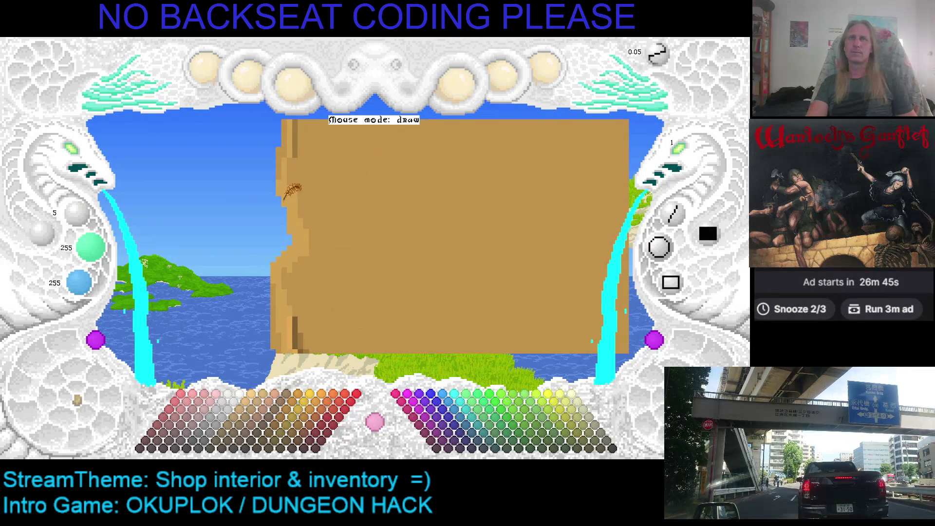
key(ctrl+z)
key(ctrl+z)
key(ctrl+y)
key(ctrl+y)
key(ctrl+z)
key(ctrl+y)
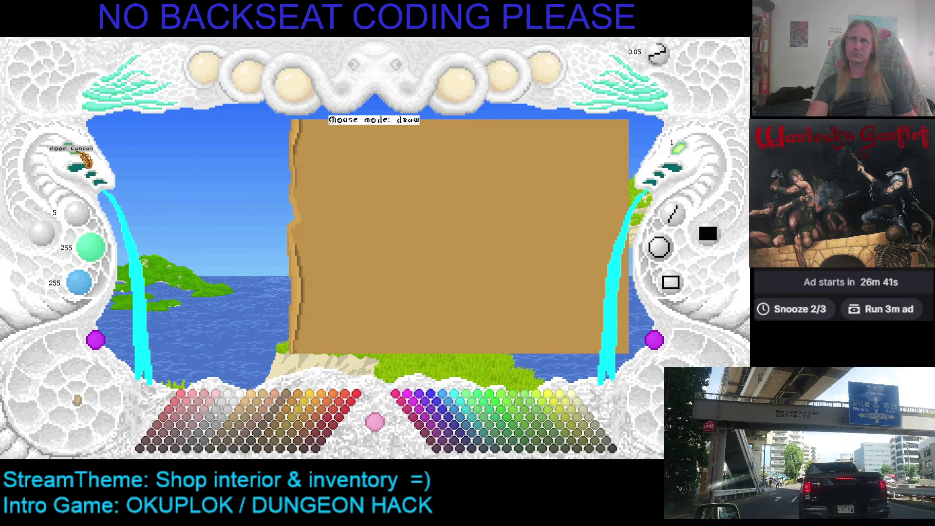
key(ctrl+z)
key(ctrl+z)
key(ctrl+z)
key(ctrl+z)
key(ctrl+z)
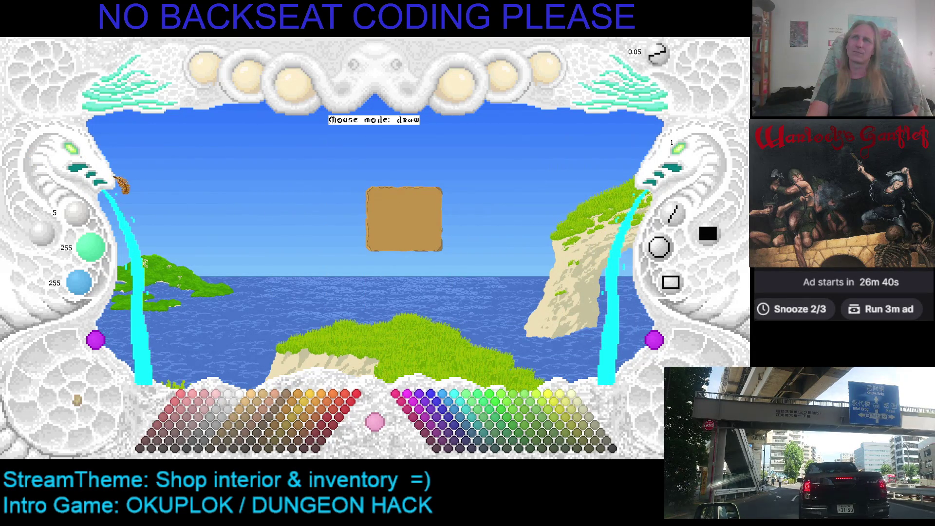
mouse_move(95, 170)
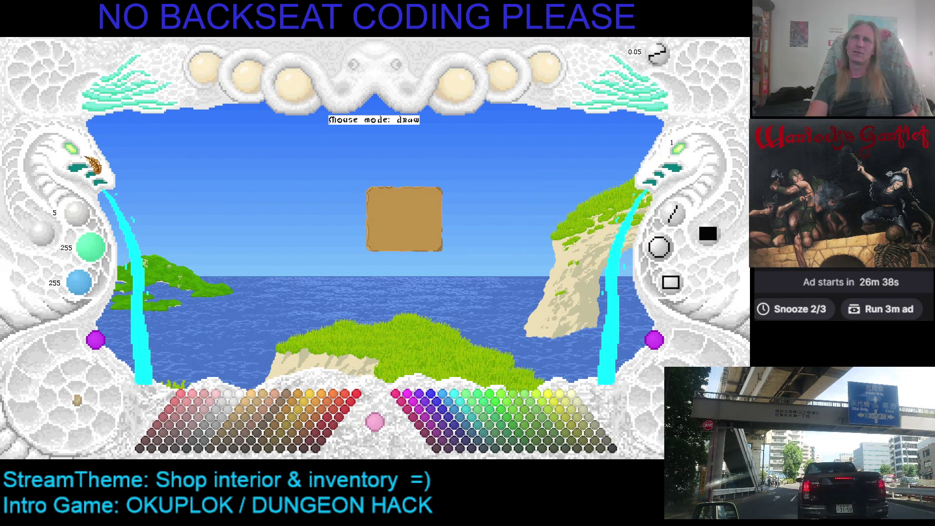
key(ctrl+z)
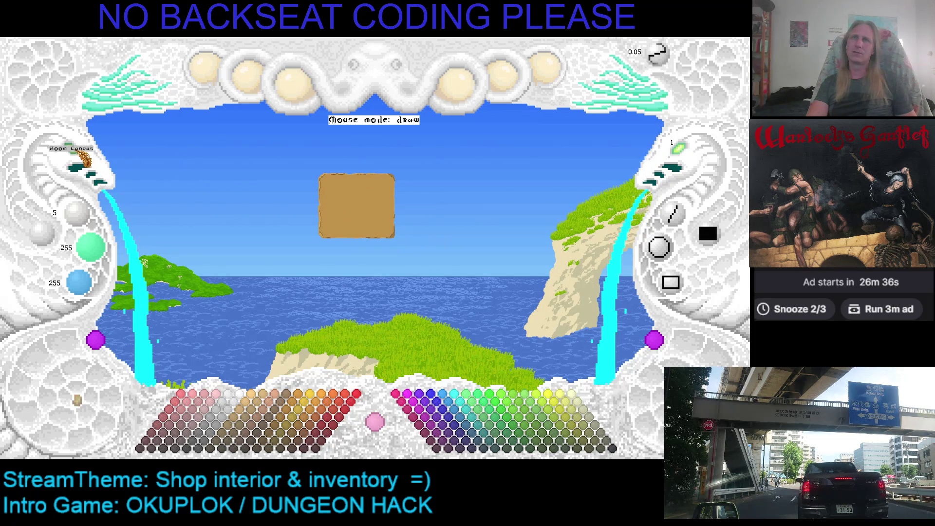
click(84, 158)
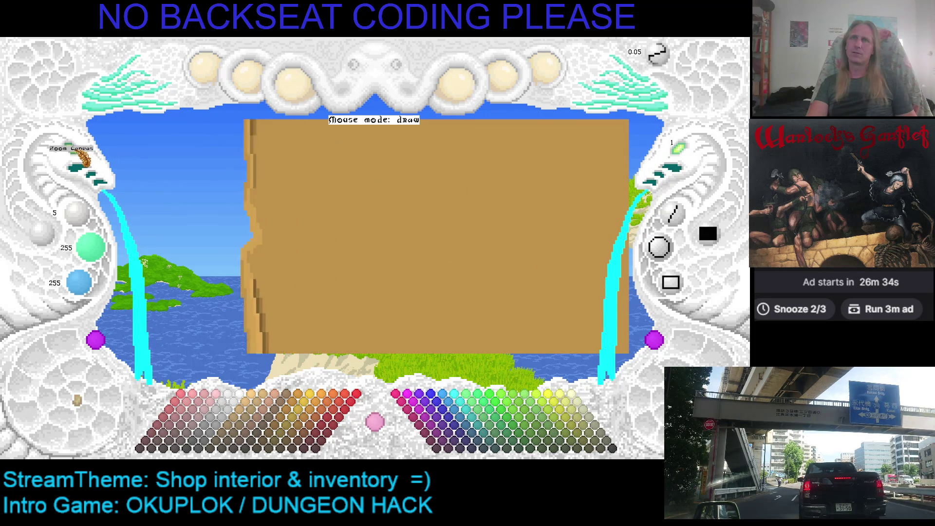
right_click(352, 243)
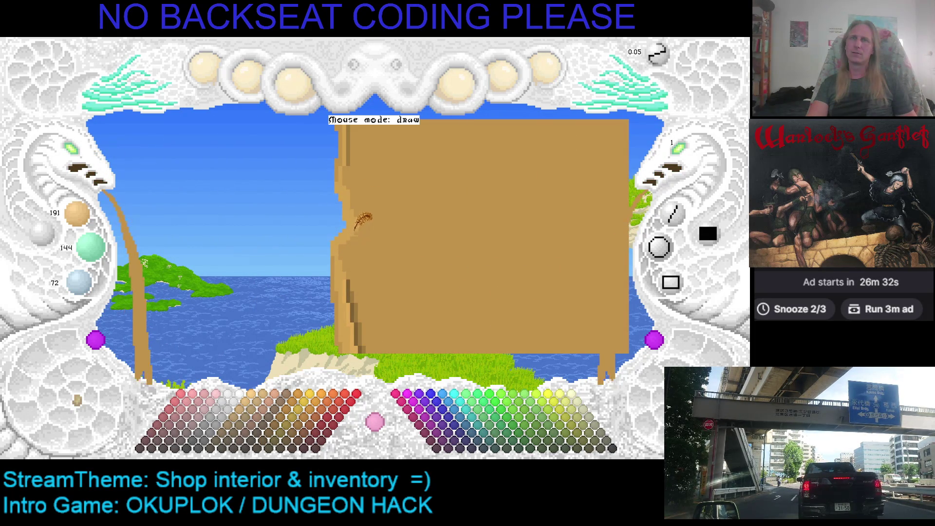
Sample the parchment brown 191/144/72 from the sign as the paint colour
right_click(346, 238)
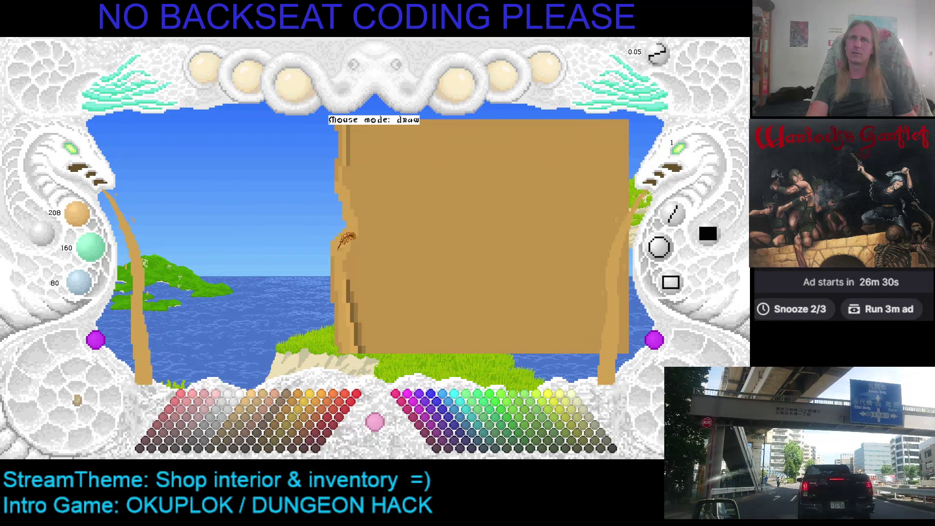
right_click(354, 258)
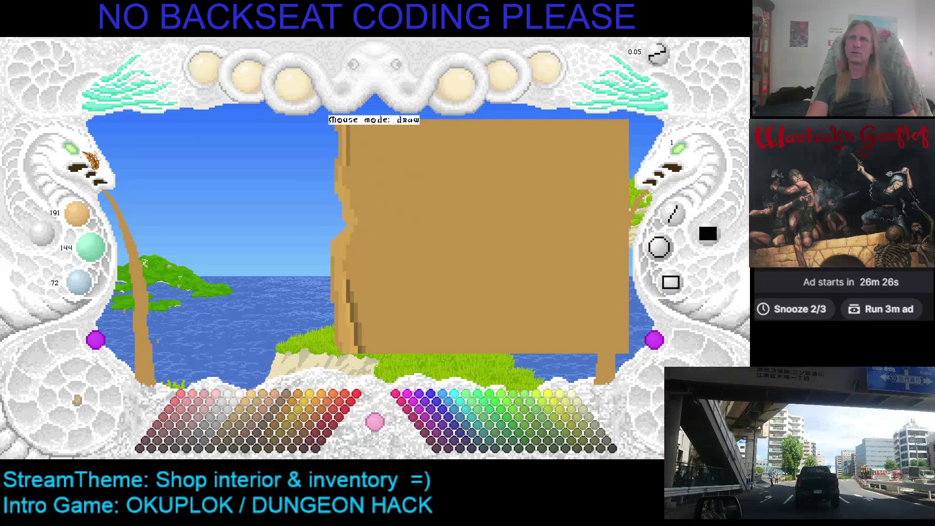
key(Left)
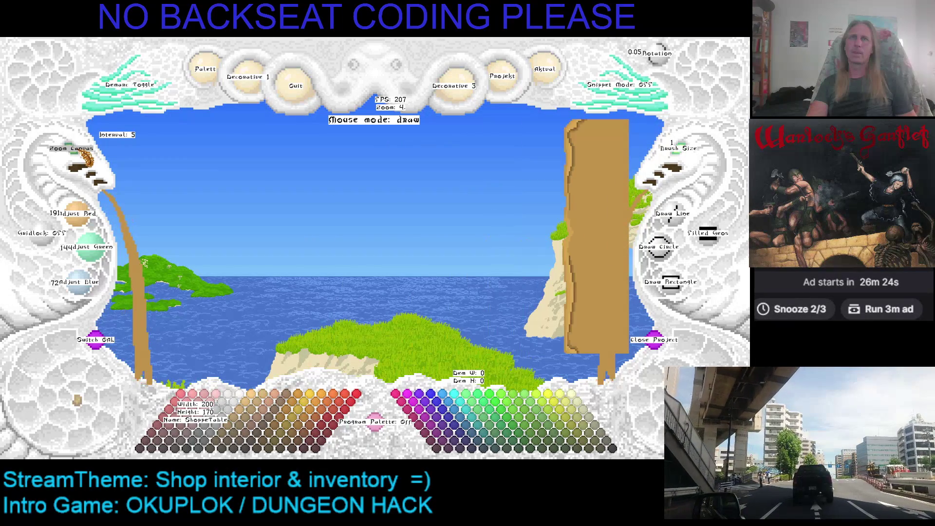
Zoom out, move the sign up and left, and zoom back in on its ragged left edge
scroll(214, 195, down, 3)
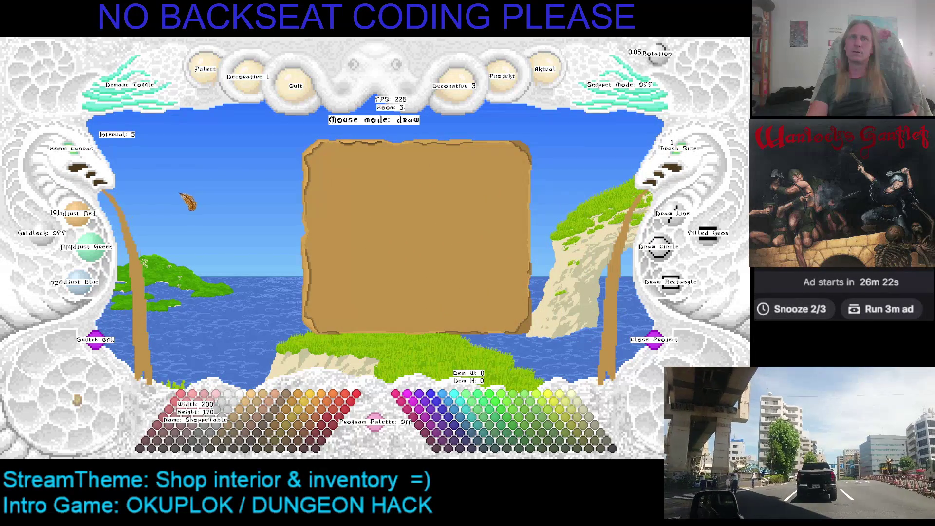
scroll(83, 157, down, 2)
scroll(83, 157, up, 1)
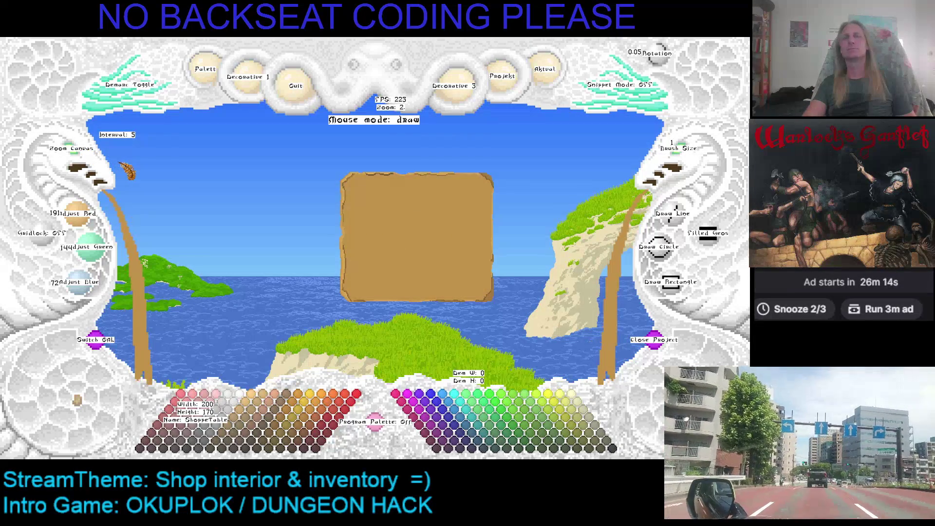
drag(312, 200, 253, 177)
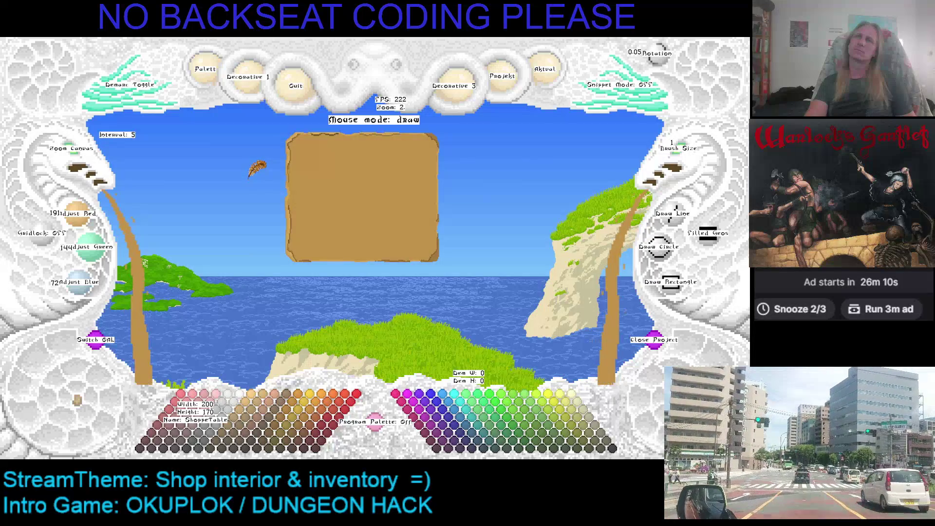
scroll(82, 166, up, 4)
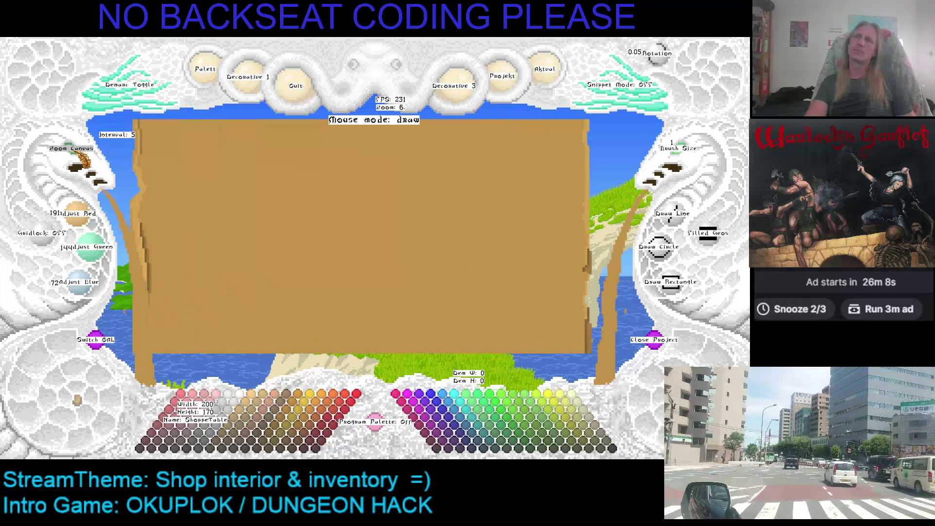
scroll(81, 159, down, 2)
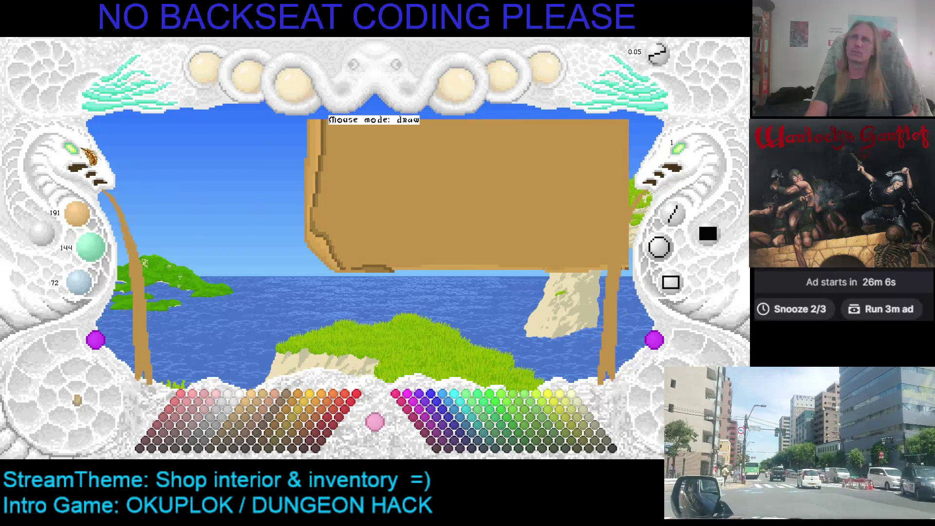
scroll(84, 160, up, 2)
scroll(84, 159, down, 1)
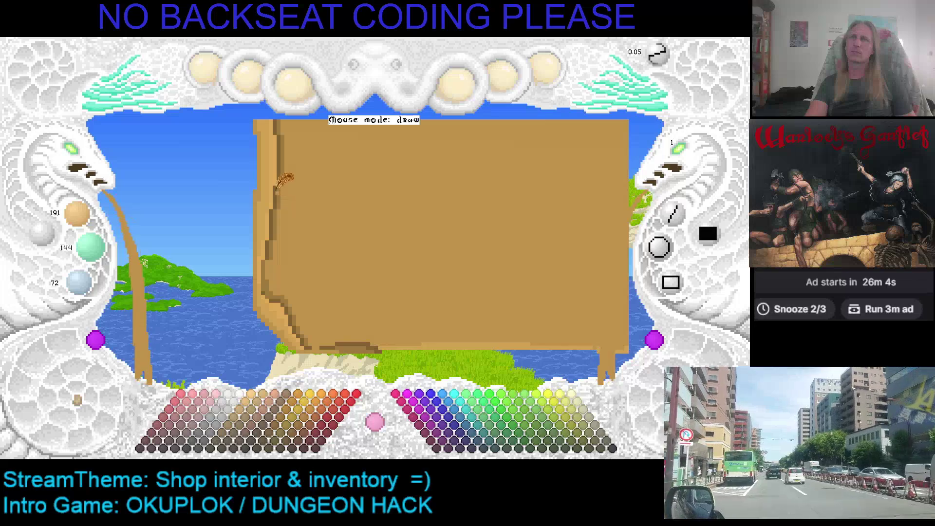
Shift the paint colour, ending at cyan 5, 255, 255, and stroke down the sign's left border
scroll(283, 171, up, 1)
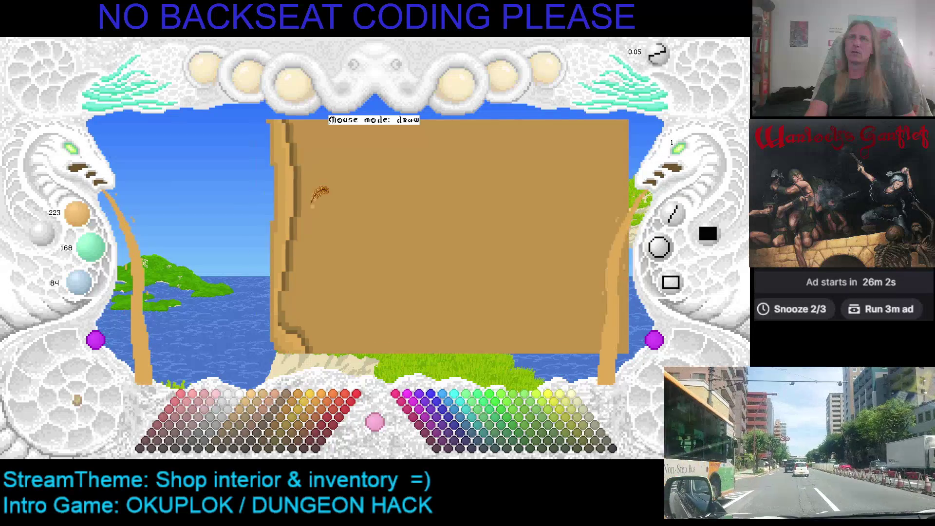
scroll(324, 198, down, 1)
scroll(328, 183, up, 1)
scroll(323, 219, down, 1)
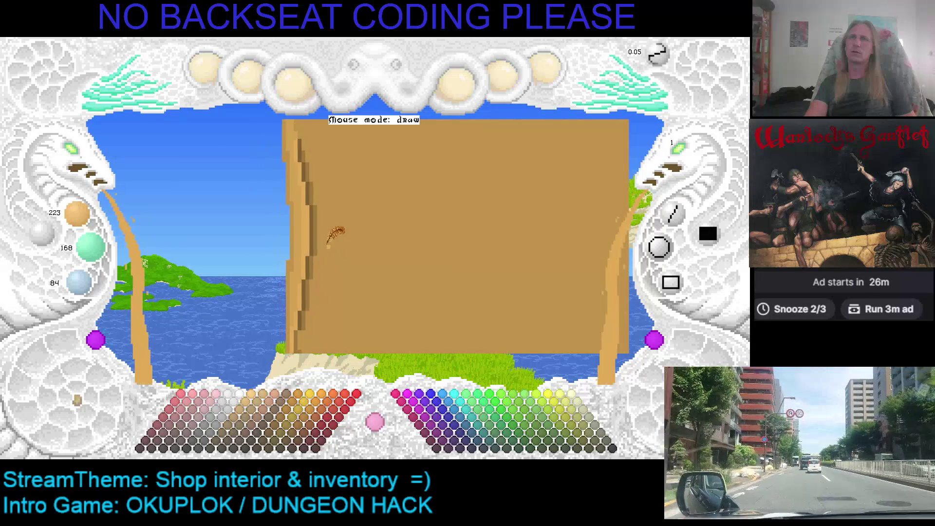
scroll(305, 193, down, 3)
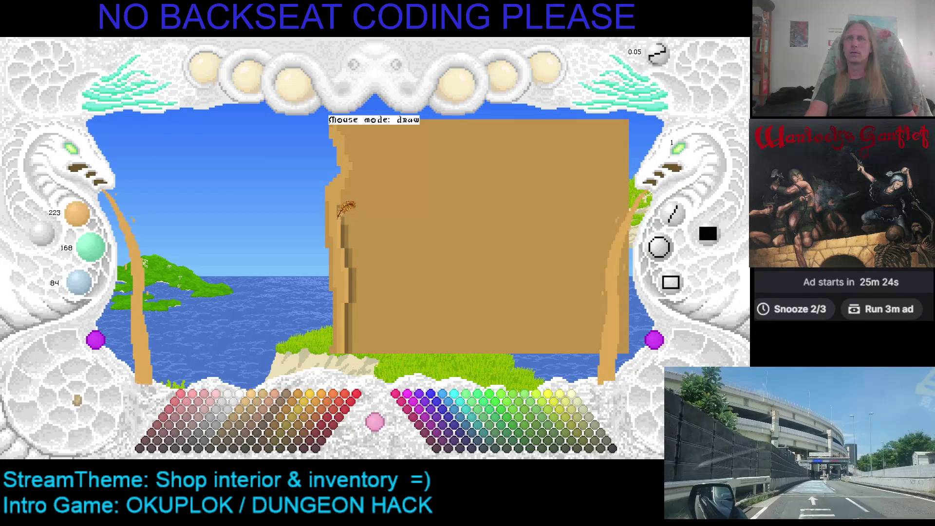
drag(352, 220, 346, 197)
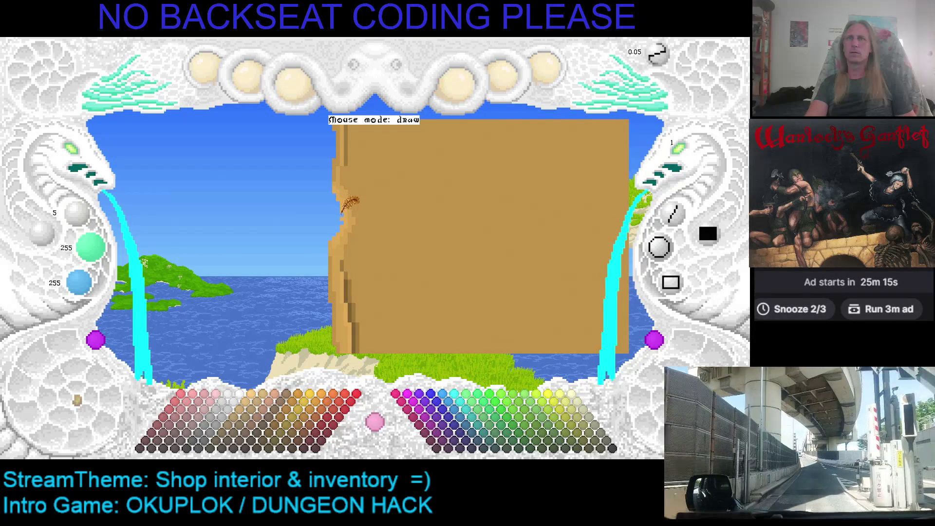
Sample the sign's colour as paint, giving a darker brown of 127, 96, 48
right_click(342, 208)
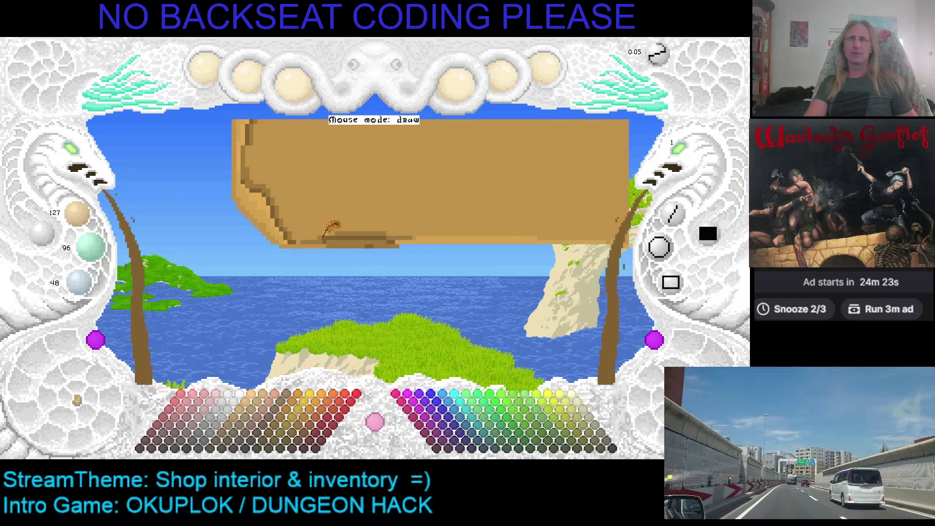
Adjust the paint colour's brightness and pan to bring the sign's left end into view
scroll(341, 226, up, 1)
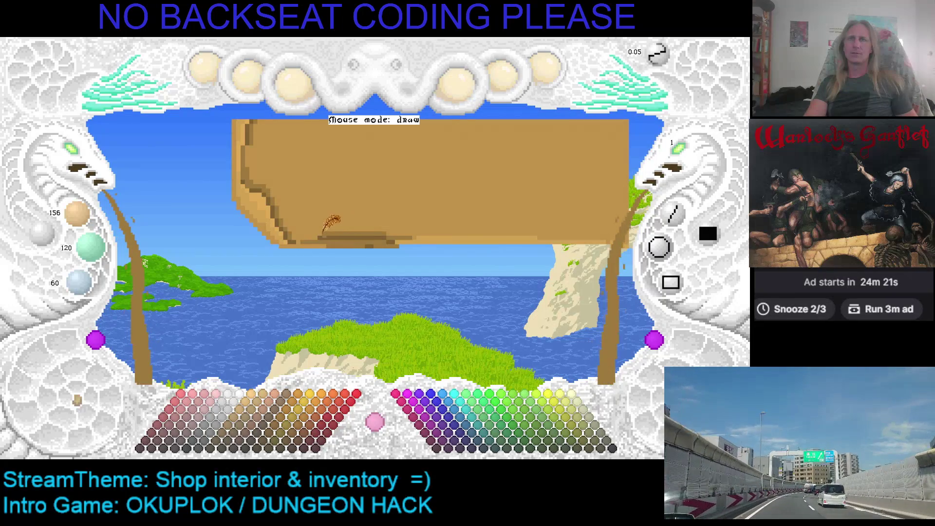
scroll(321, 219, up, 1)
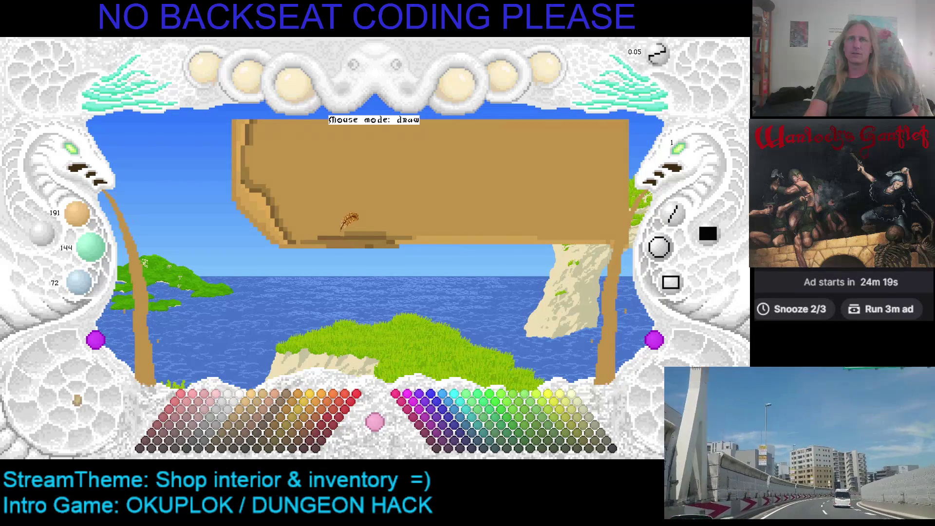
scroll(321, 229, down, 1)
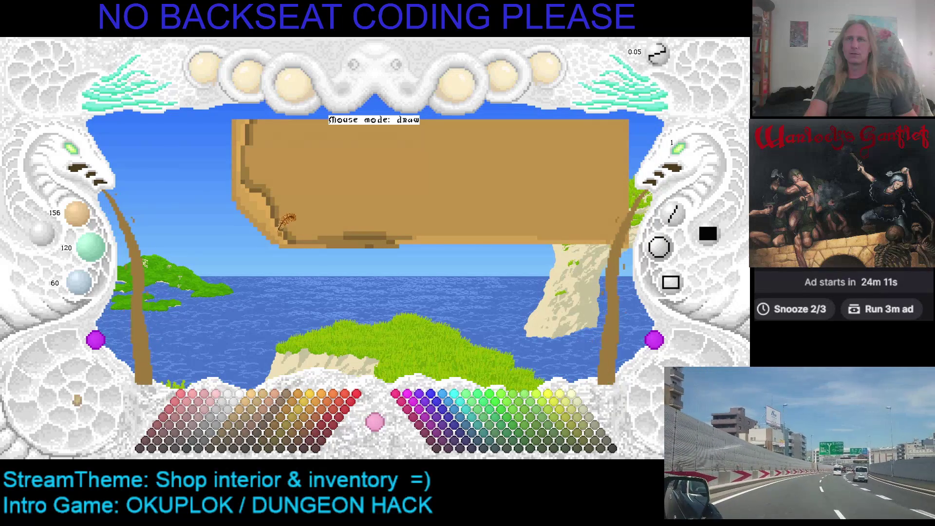
scroll(283, 234, up, 1)
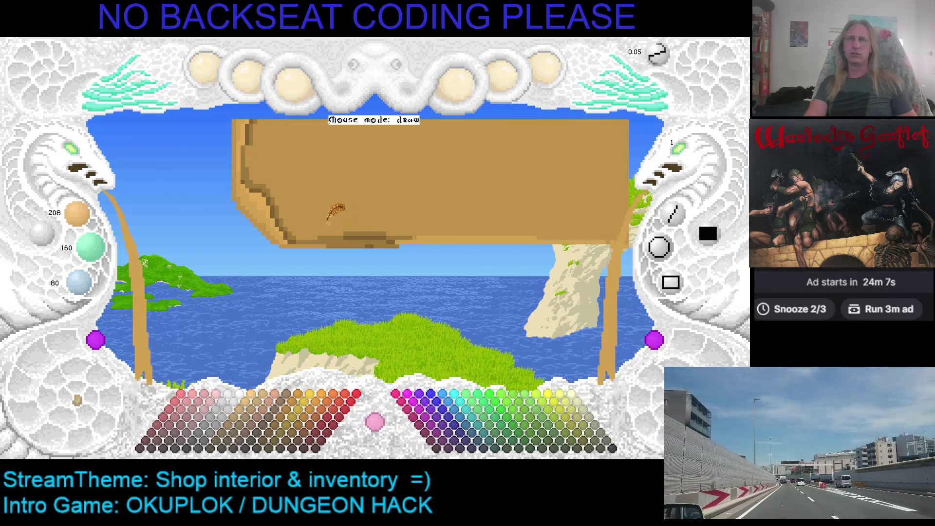
scroll(278, 224, up, 1)
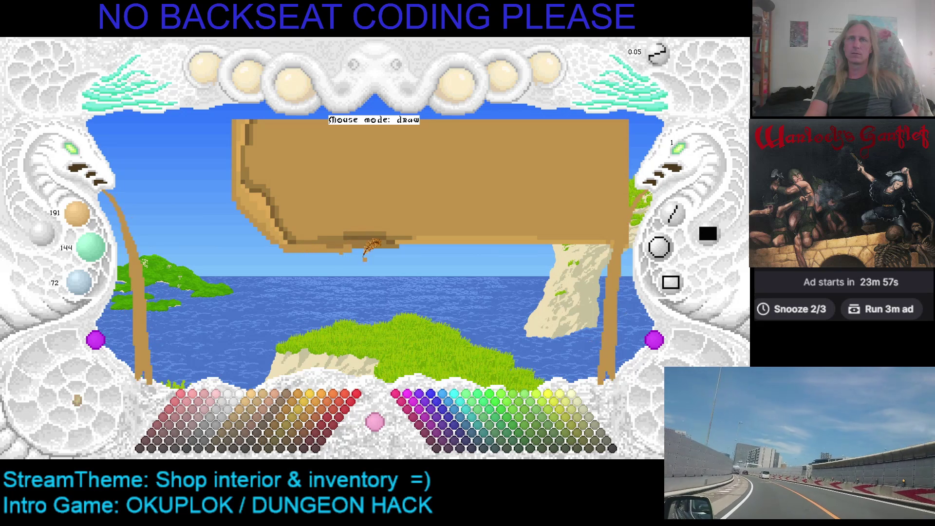
mouse_move(336, 241)
mouse_down()
mouse_move(327, 208)
mouse_move(310, 239)
mouse_move(361, 186)
mouse_move(282, 229)
mouse_up()
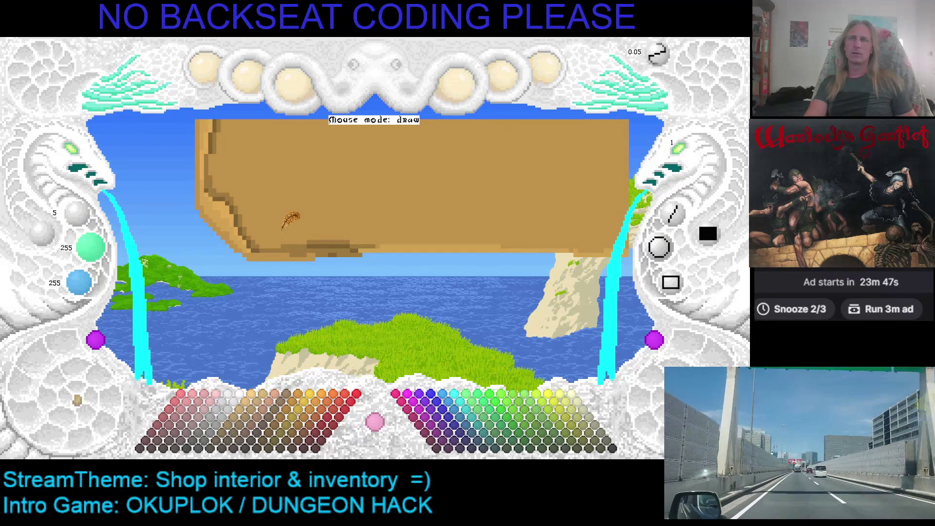
Sample the sign's lighter tan (208, 160, 80), save the texture, and pan down-left
right_click(269, 242)
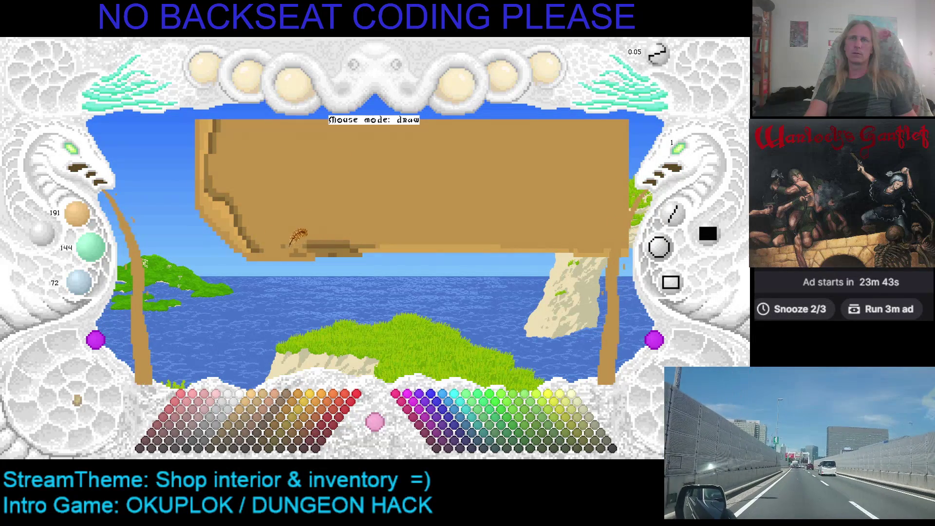
scroll(222, 219, up, 1)
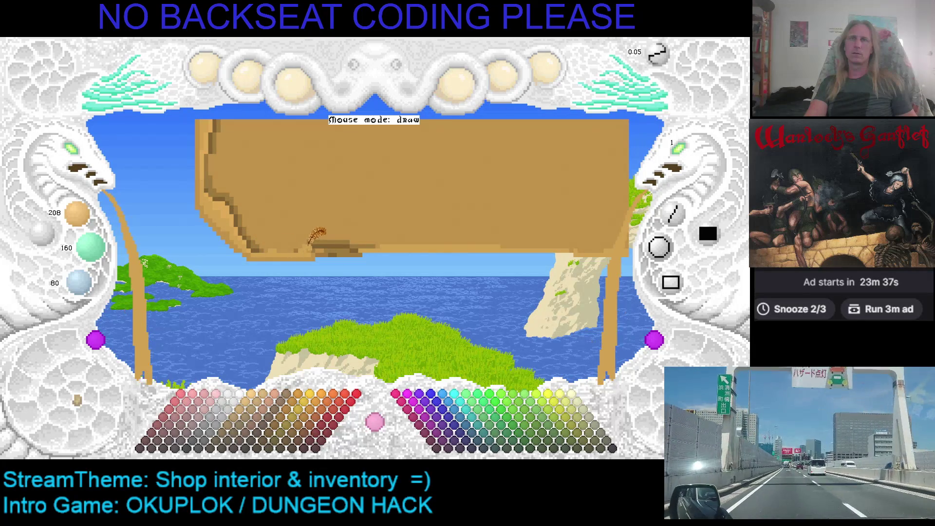
key(ctrl+s)
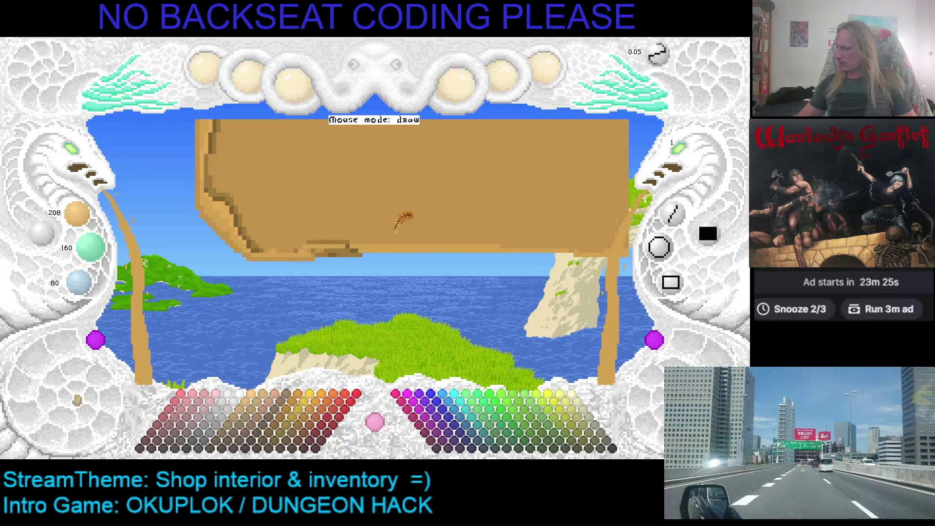
mouse_move(377, 219)
mouse_down()
mouse_move(307, 245)
mouse_move(273, 228)
mouse_move(281, 231)
mouse_up()
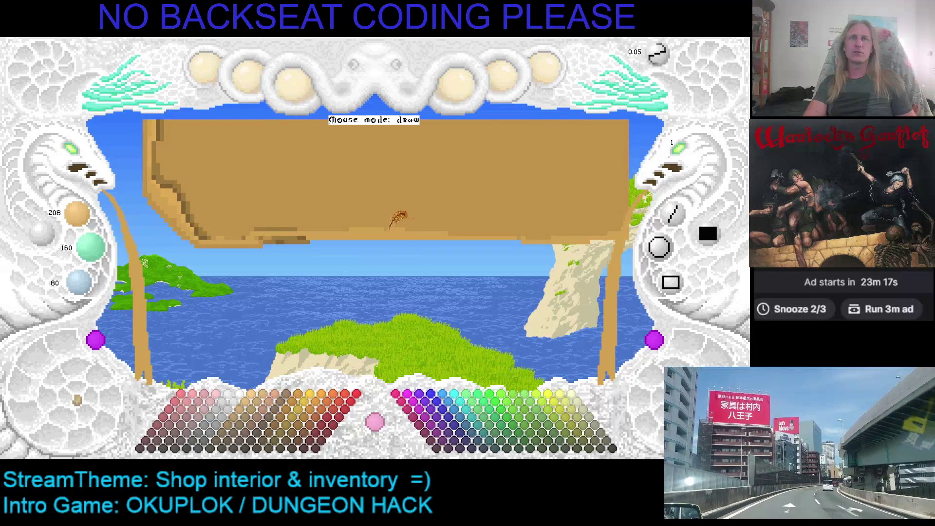
Pan the sign texture to show more of its left side
scroll(262, 218, down, 1)
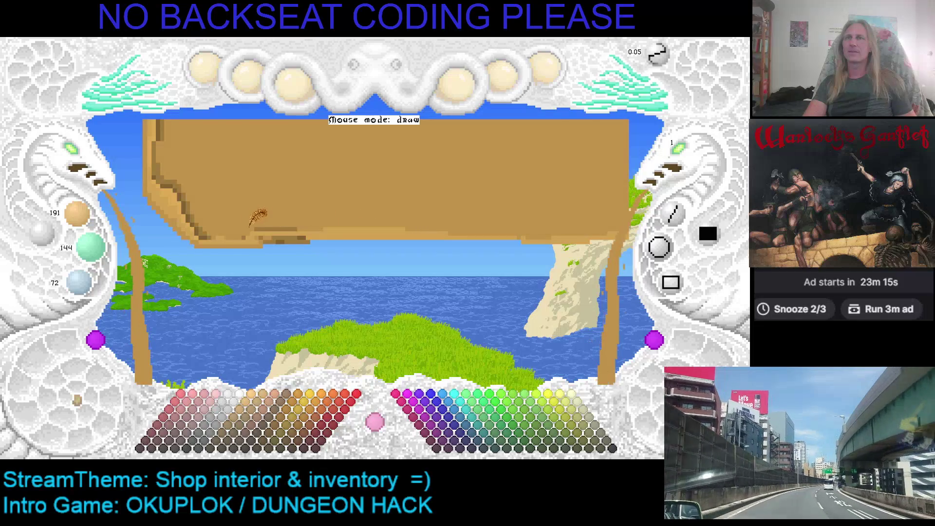
drag(250, 219, 302, 211)
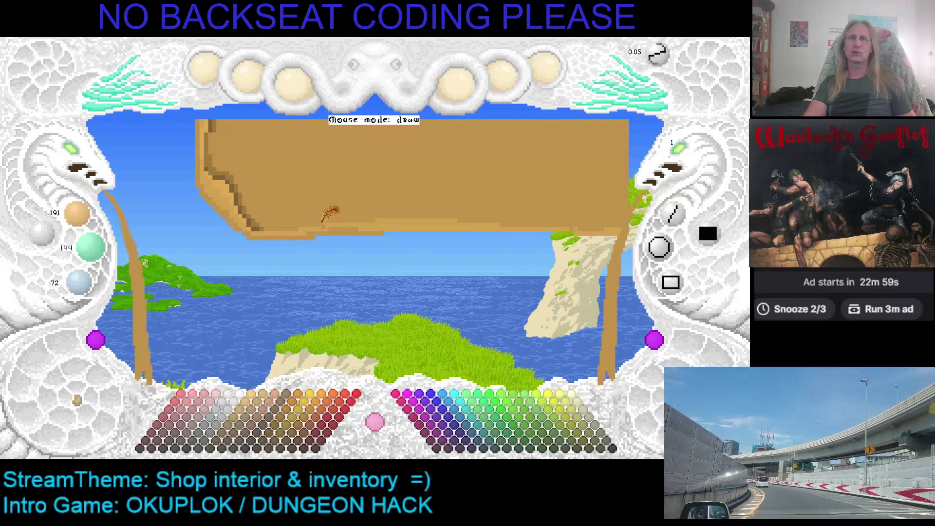
drag(428, 198, 364, 208)
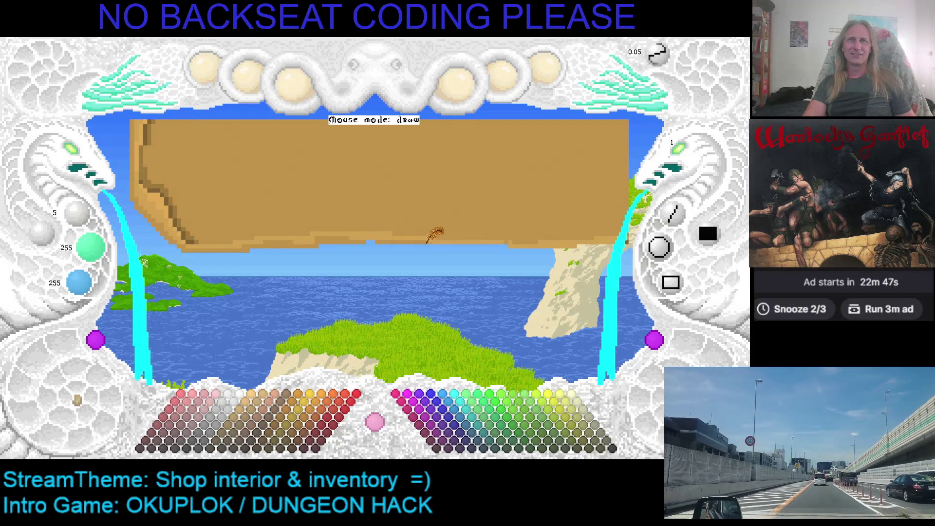
Swap back to the brown colour, compare darker and lighter shades, and save the texture
key(x)
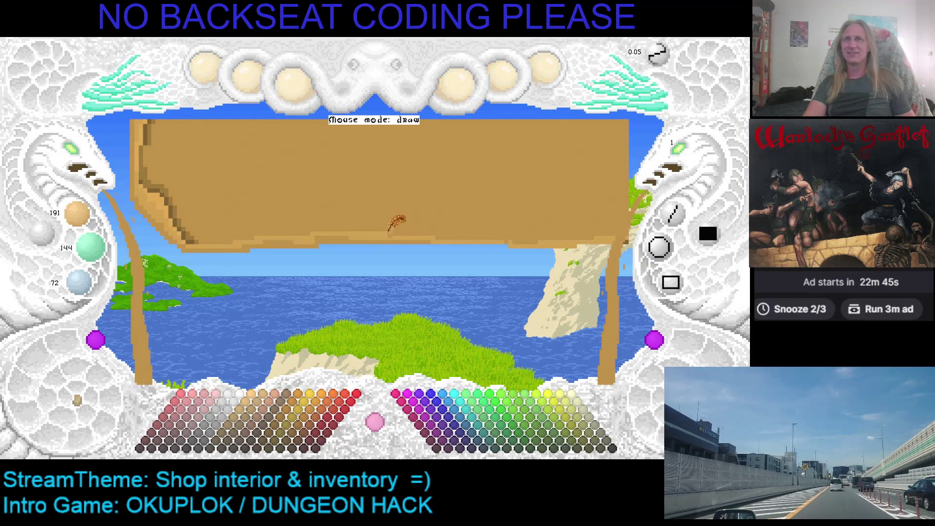
scroll(286, 236, up, 1)
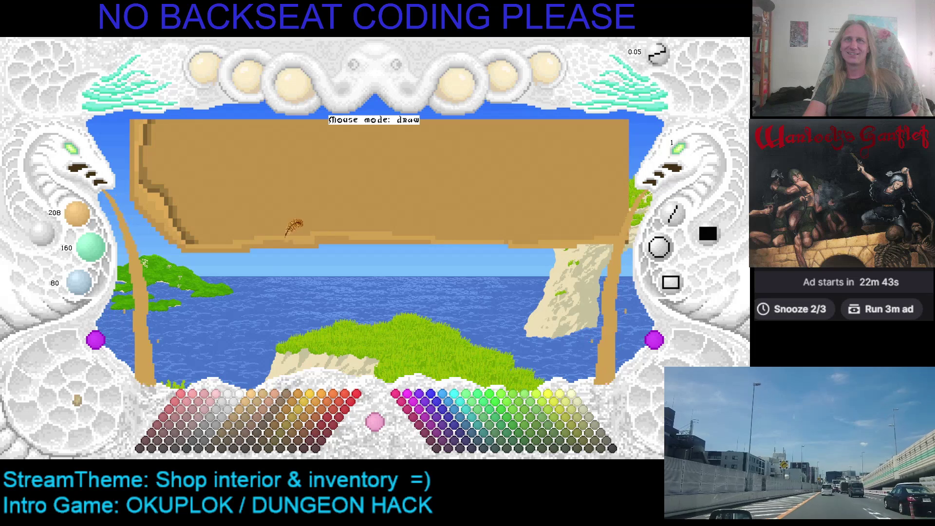
scroll(259, 236, down, 1)
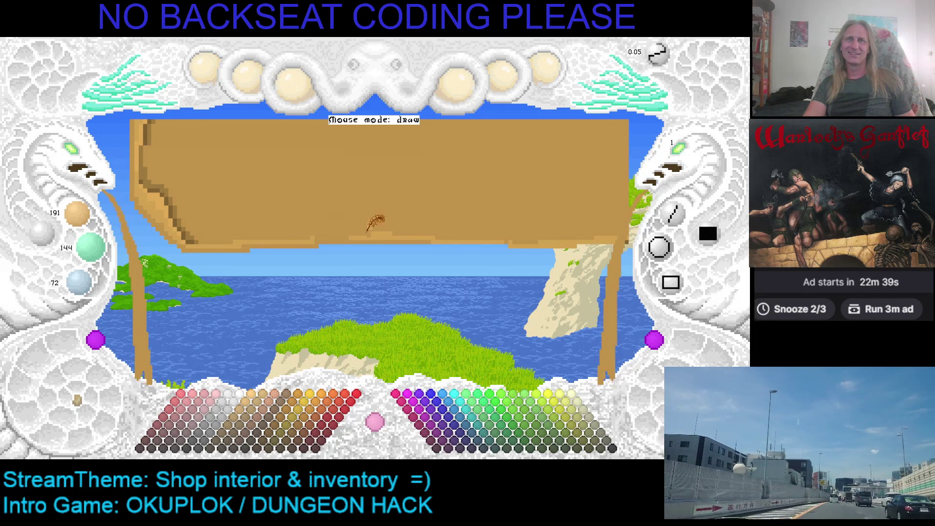
scroll(381, 233, up, 1)
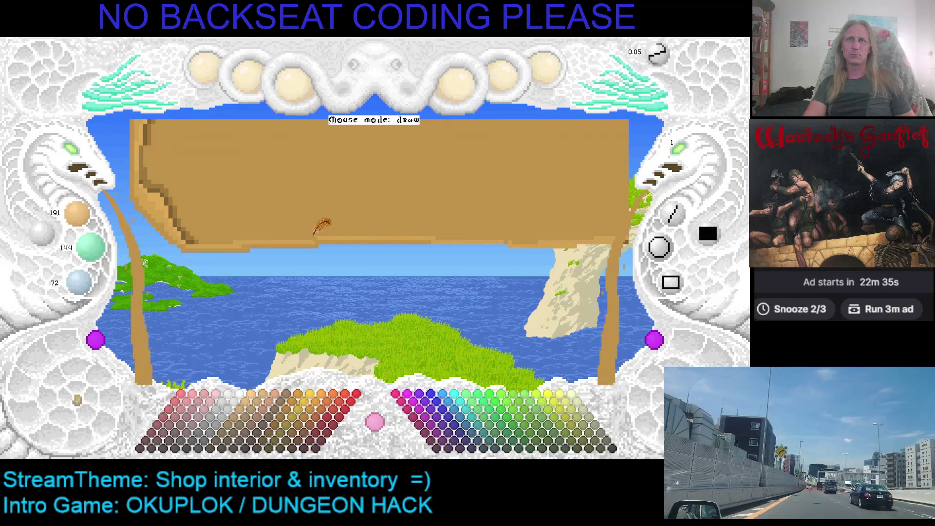
scroll(266, 225, down, 1)
key(ctrl+s)
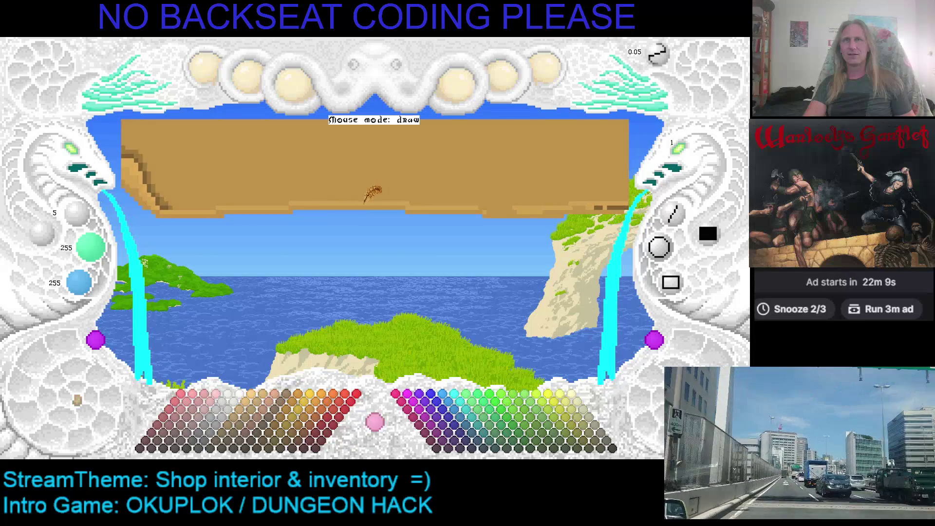
Retouch the lower edge with sampled tan, pick lighter tan 208, 160, 80, undo the stray band, pan left
right_click(419, 195)
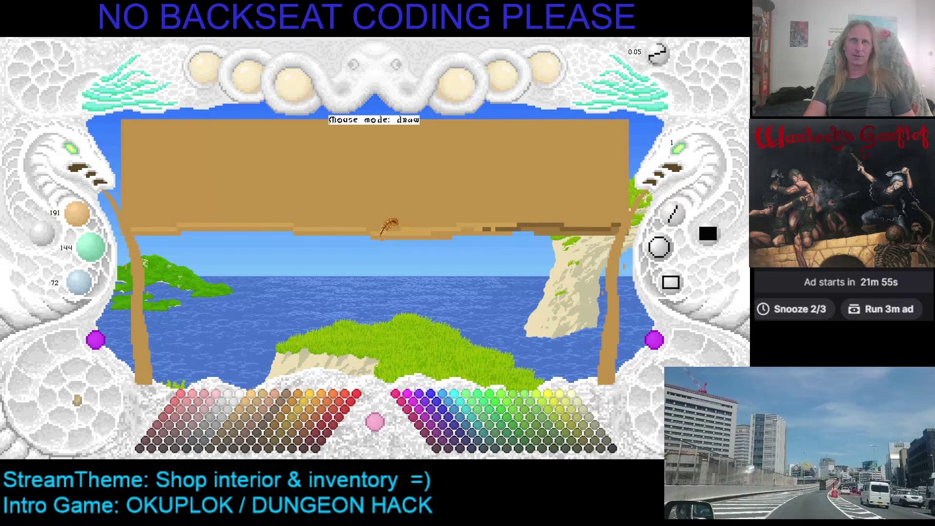
drag(452, 232, 389, 232)
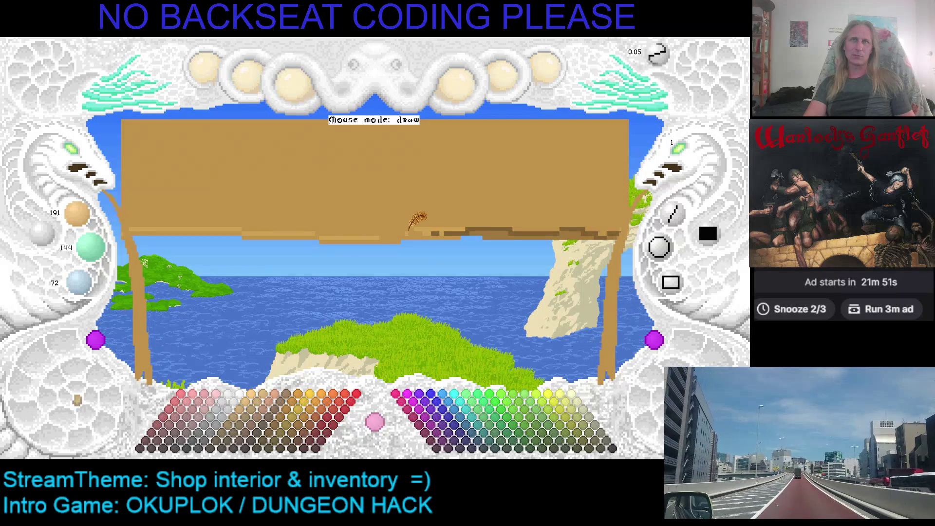
right_click(371, 237)
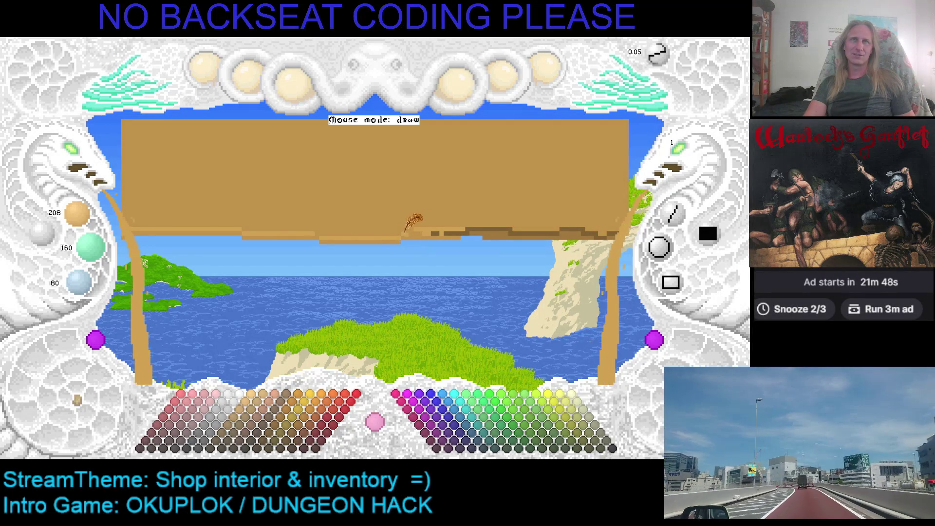
drag(261, 184, 348, 260)
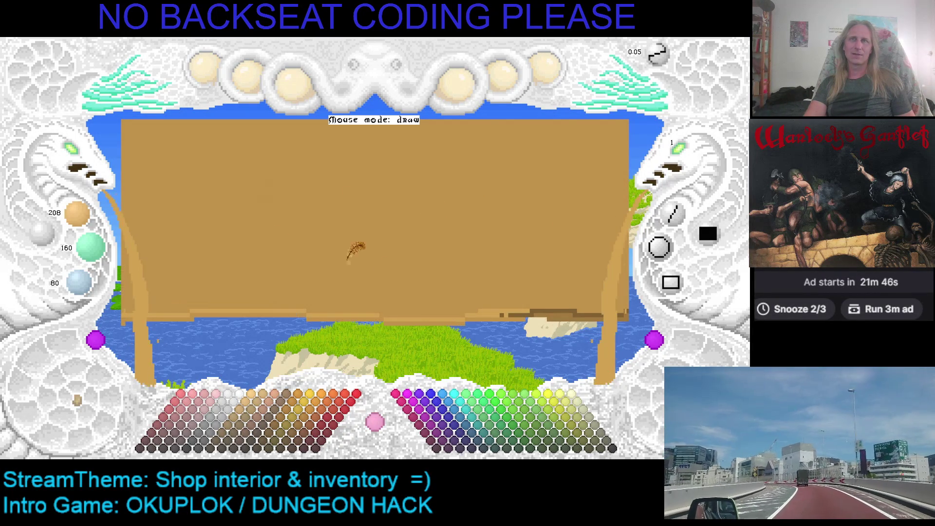
key(ctrl+z)
key(ctrl+z)
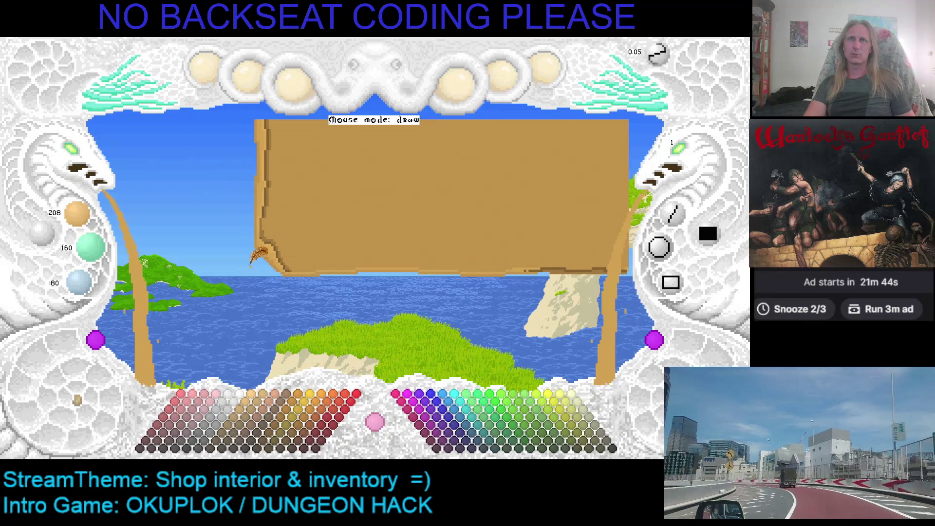
drag(134, 194, 276, 207)
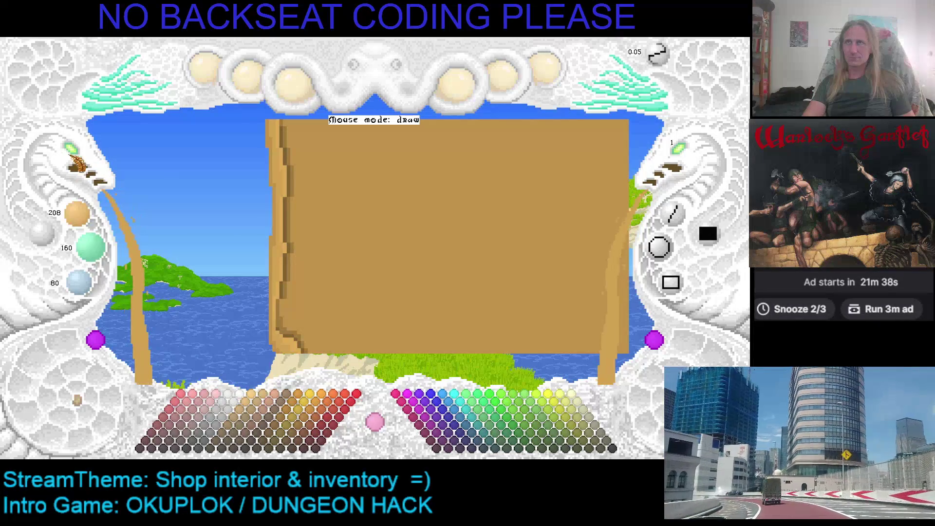
Change the canvas zoom on the sign's left edge, save the texture, and nudge the view right
click(76, 159)
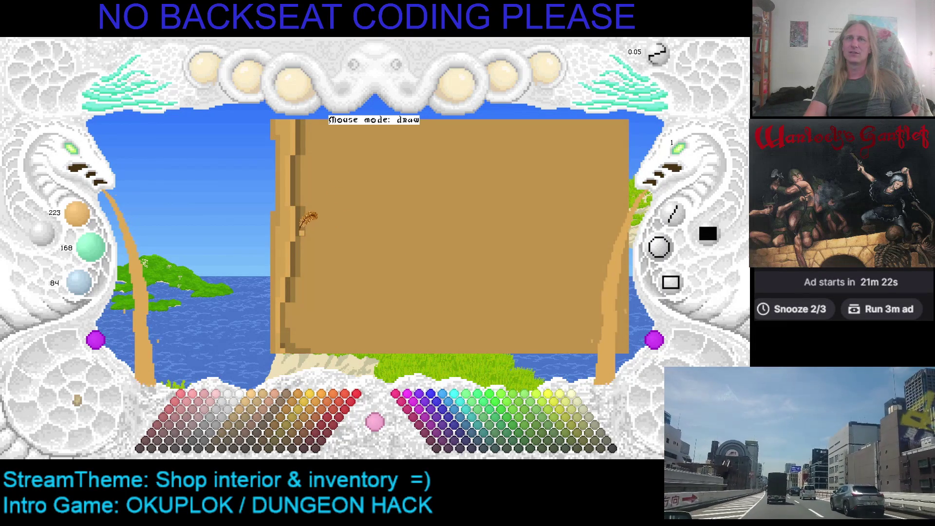
key(ctrl+s)
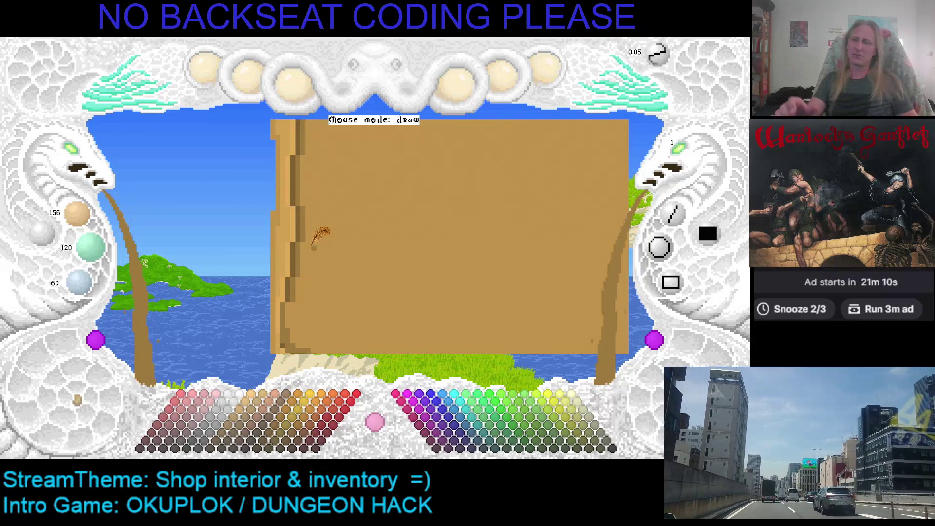
drag(312, 247, 351, 258)
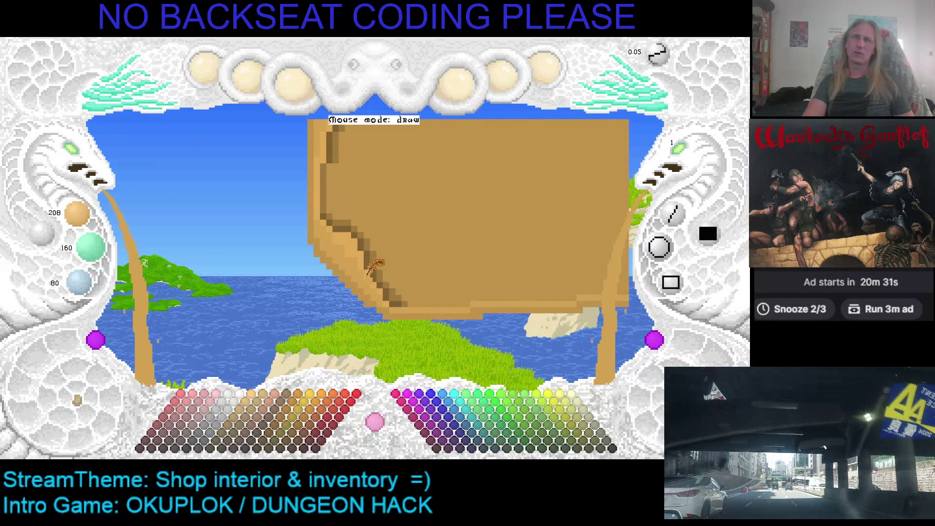
Pan the canvas and cycle zoom levels until the whole ragged sign fits over the island
key(Right)
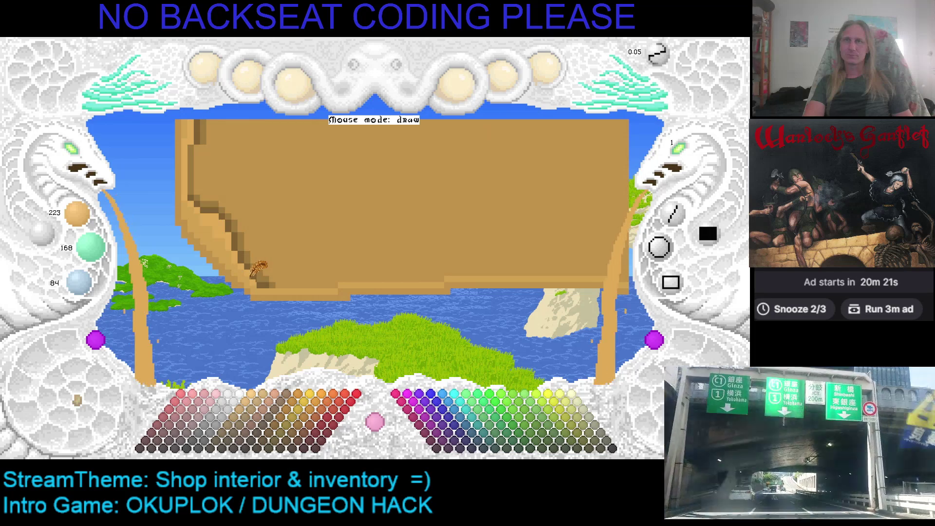
click(353, 251)
click(341, 257)
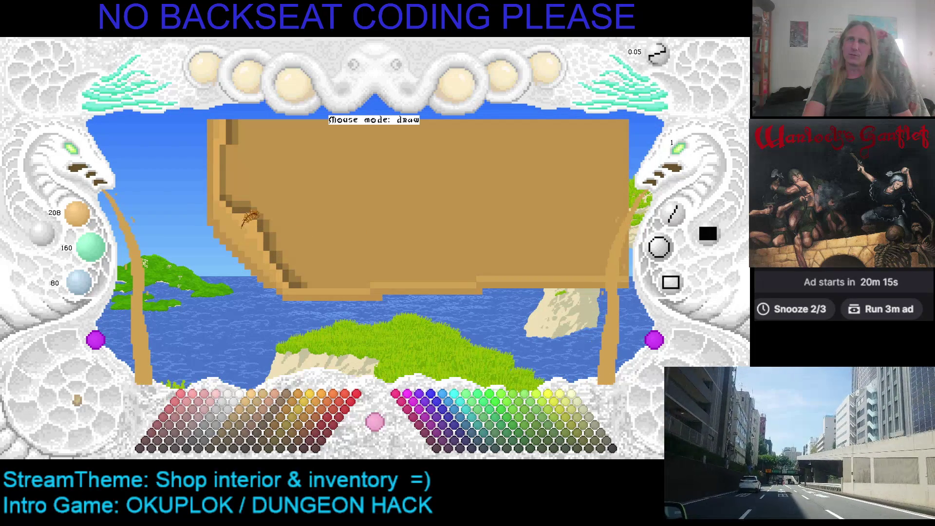
click(444, 217)
click(441, 217)
click(357, 225)
click(378, 230)
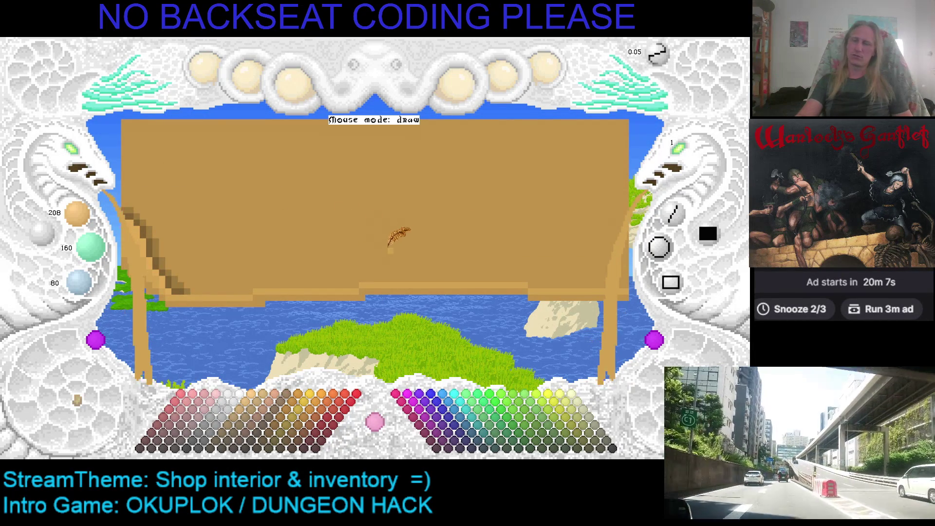
click(332, 217)
click(309, 228)
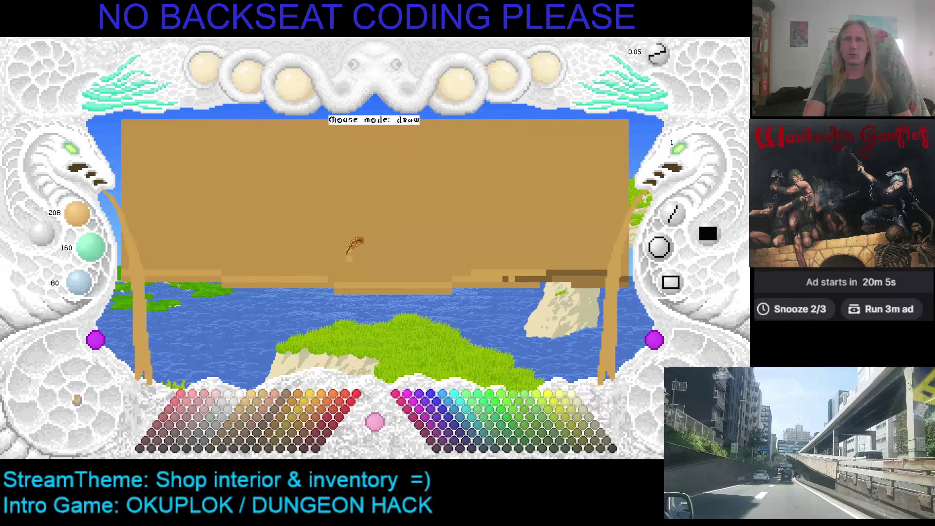
click(335, 252)
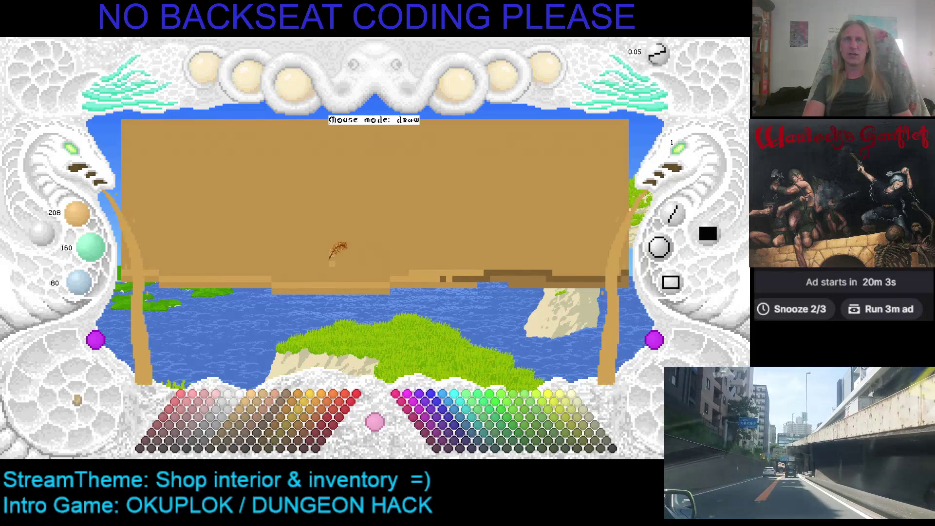
click(338, 252)
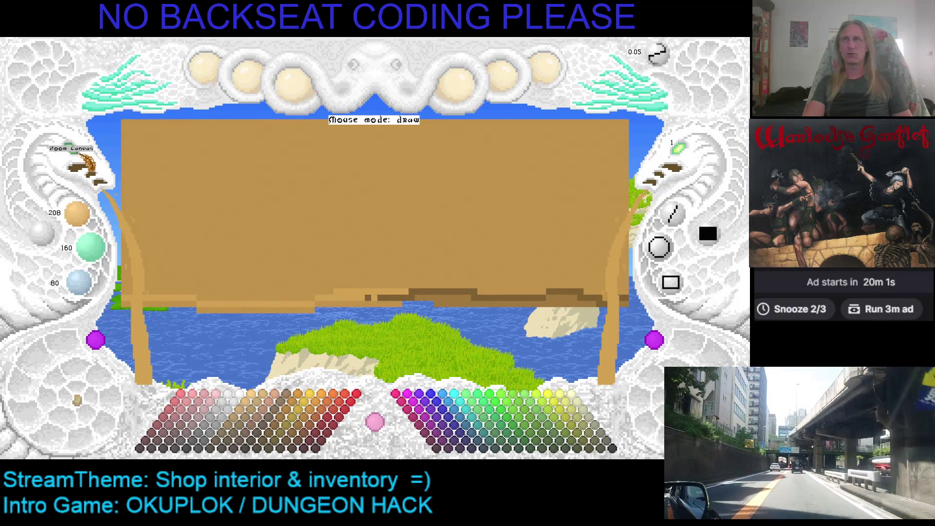
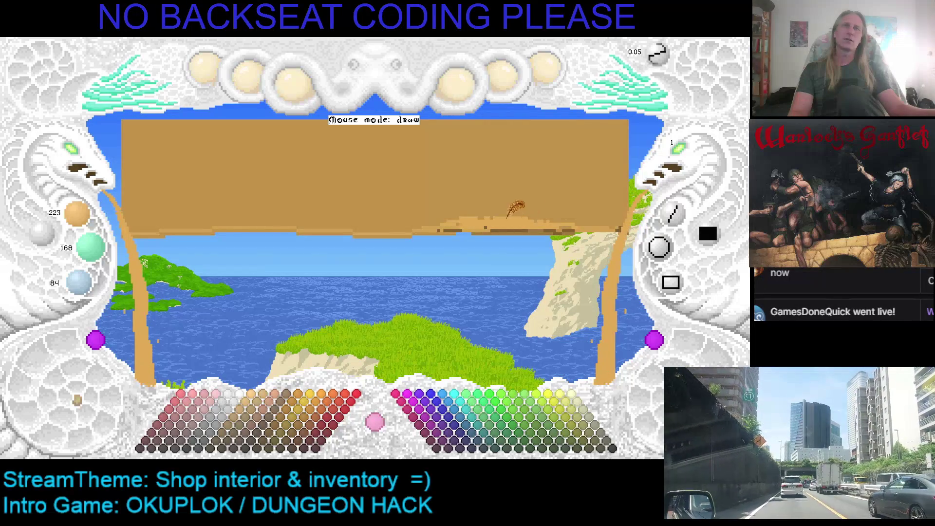
Paint the tan slab's lower edge into a jagged shape and extend it left
scroll(482, 210, down, 1)
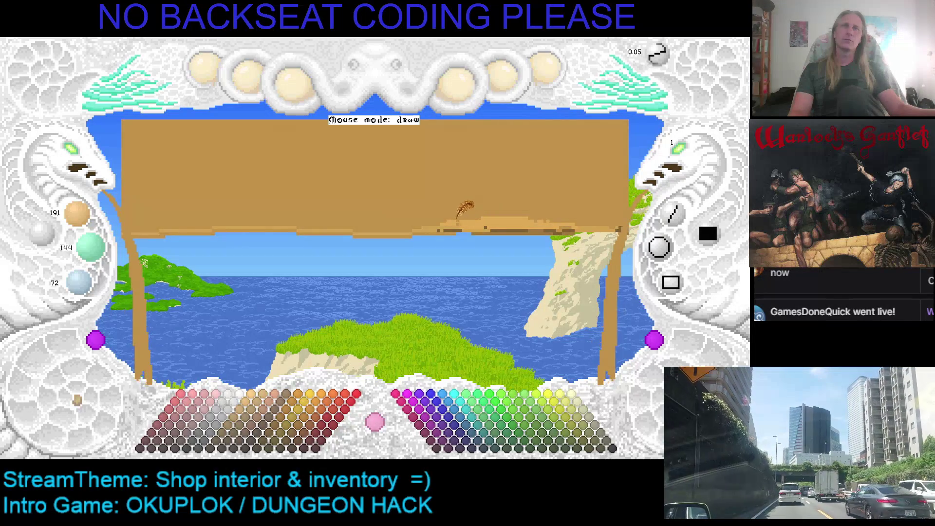
drag(484, 213, 448, 201)
scroll(428, 209, up, 1)
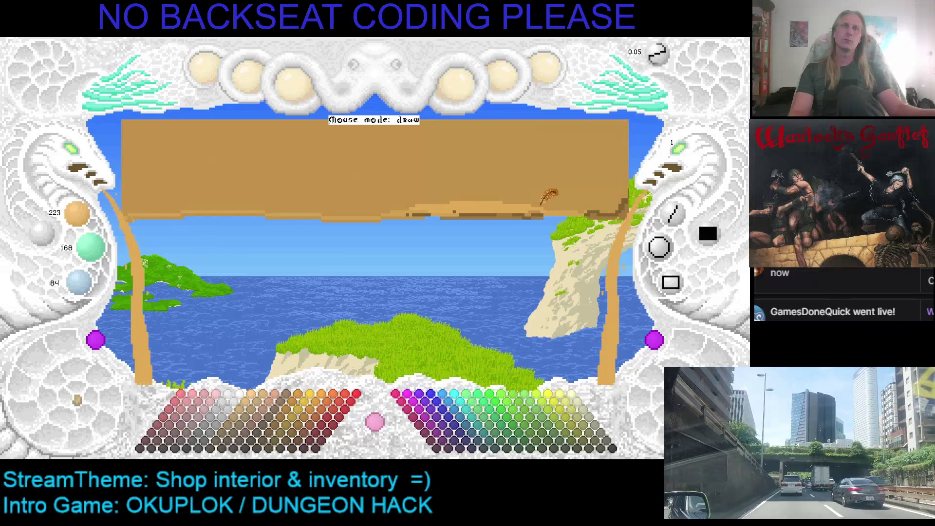
drag(467, 207, 418, 207)
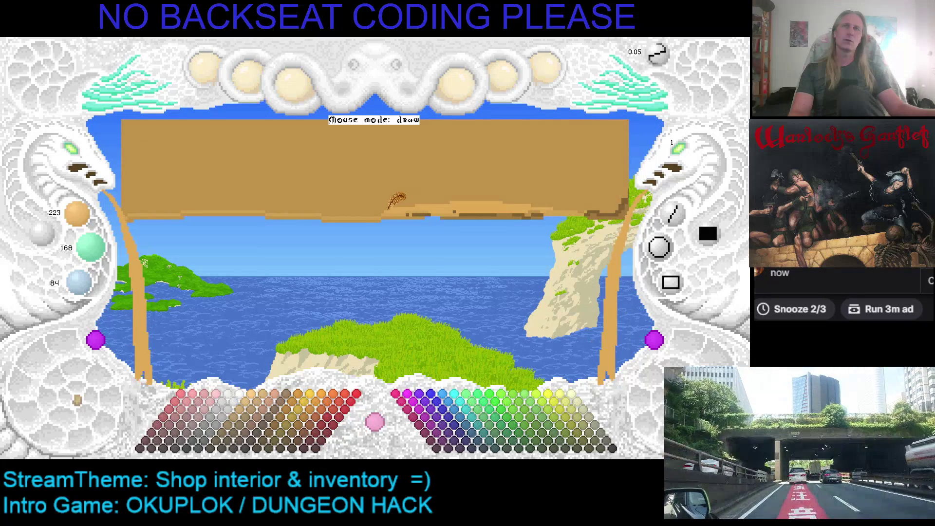
Undo the recent edge strokes to restore the slab's full stepped shape
key(ctrl+z)
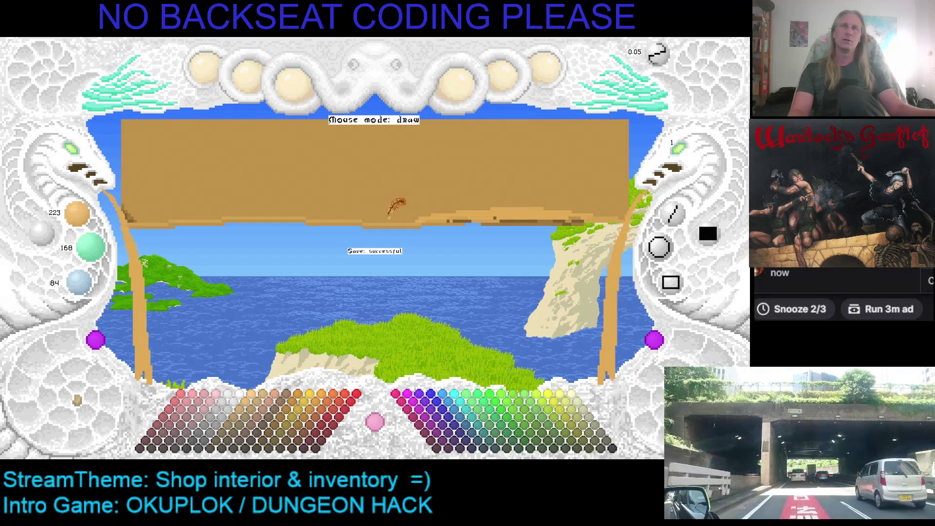
key(ctrl+z)
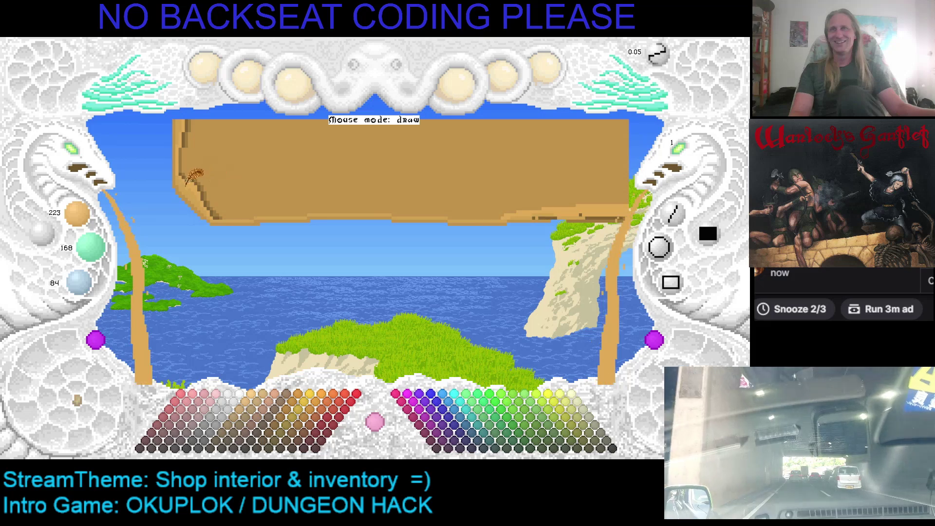
key(ctrl+z)
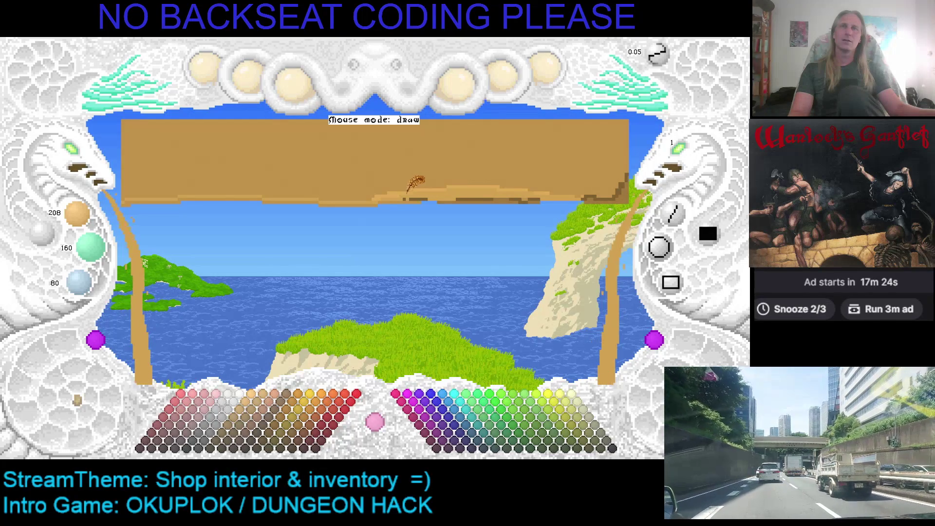
Undo the last slab change and redo its earlier strokes
key(ctrl+z)
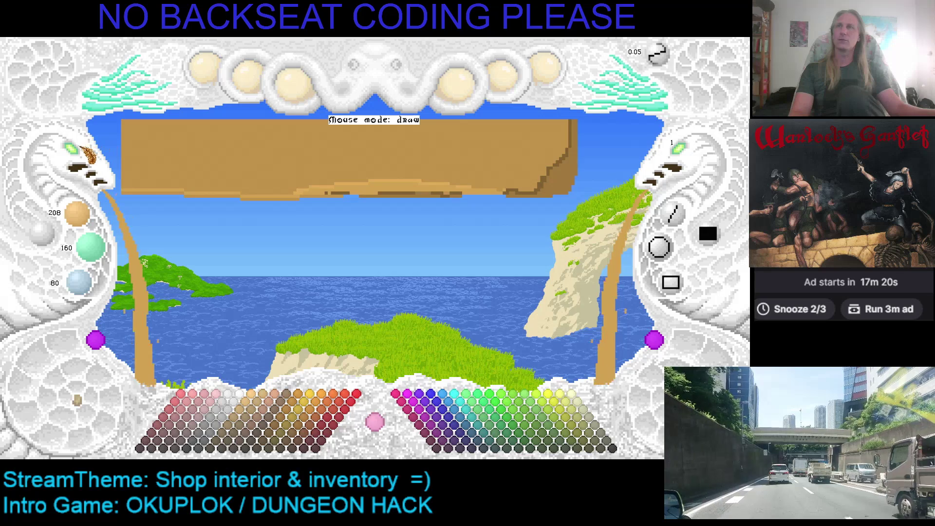
key(ctrl+y)
key(ctrl+y)
key(ctrl+y)
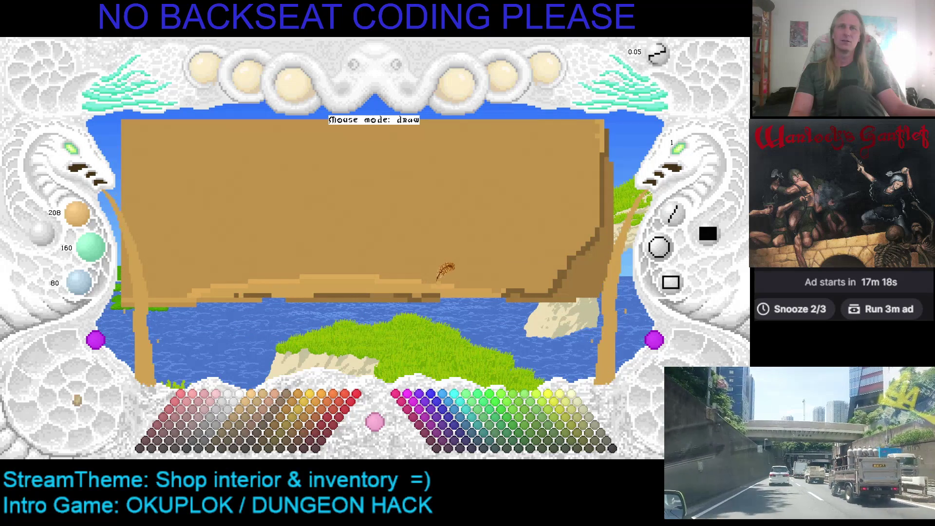
key(ctrl+y)
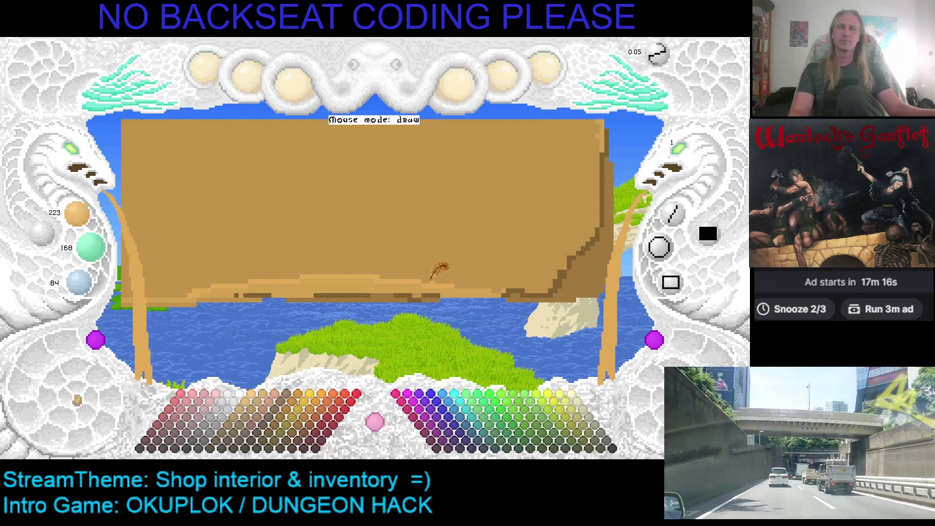
Repaint the slab's bottom and right edges, then return to the lighter 223/168/84 tan
drag(430, 280, 458, 255)
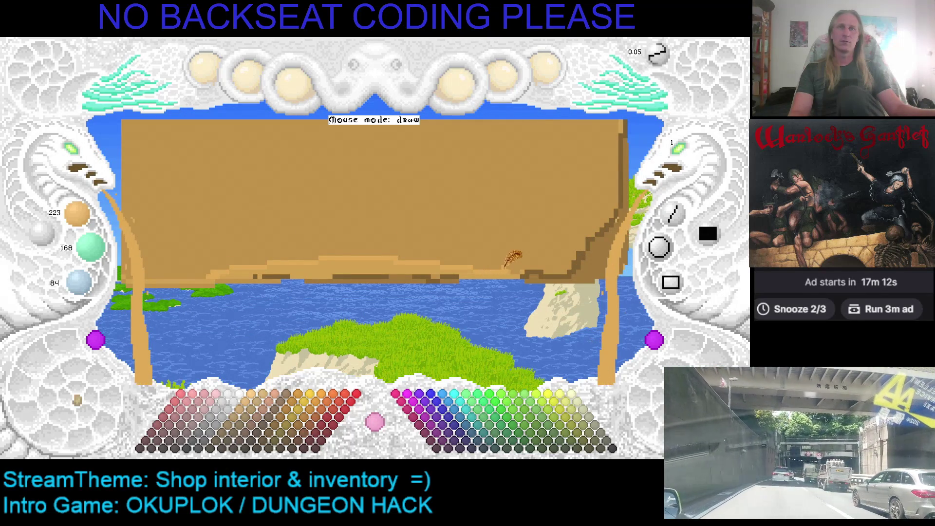
mouse_move(504, 266)
mouse_down()
mouse_move(491, 235)
mouse_move(291, 222)
mouse_move(258, 238)
mouse_move(324, 210)
mouse_up()
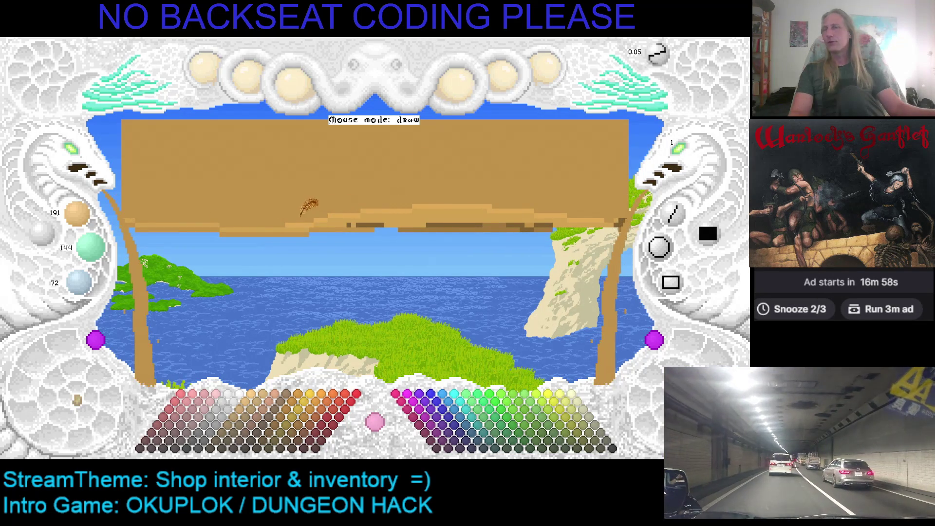
key(ctrl+z)
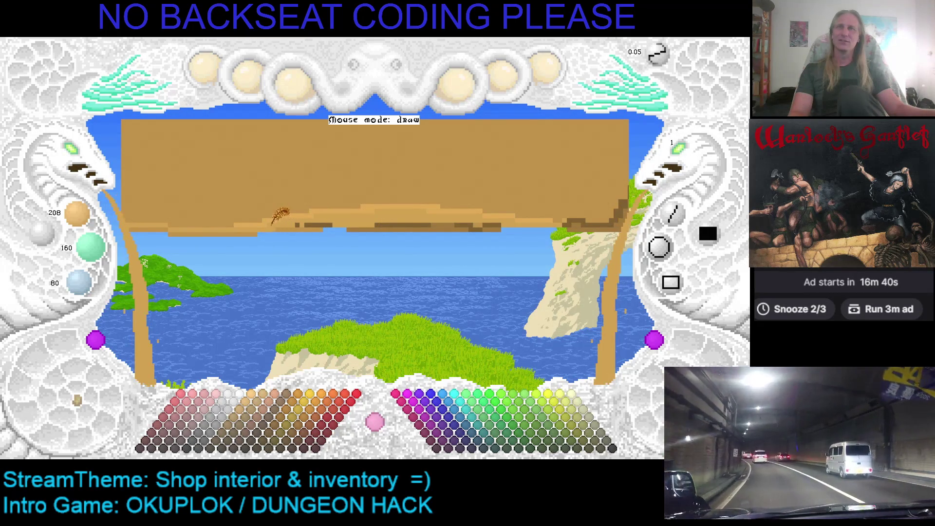
Paint over the dark band along the slab's lower edge, dropping the last extension stroke
drag(332, 224, 523, 223)
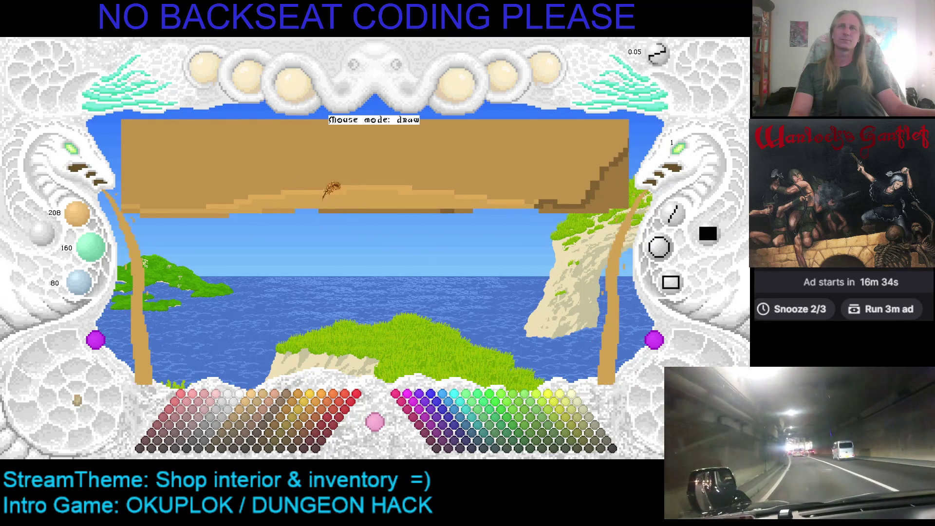
drag(289, 201, 247, 195)
key(ctrl+z)
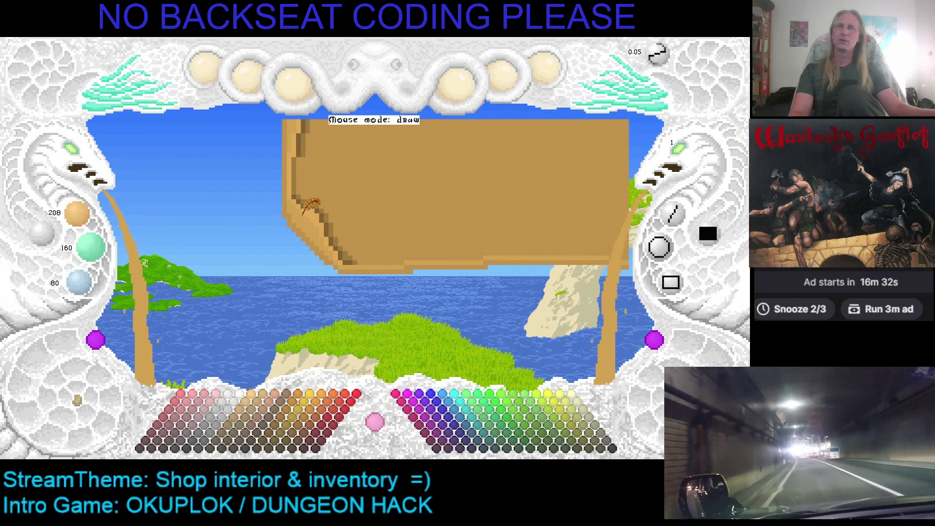
Restore the stepped diagonal at the right end and the brown 191/144/72 drawing colour
key(ctrl+z)
key(ctrl+z)
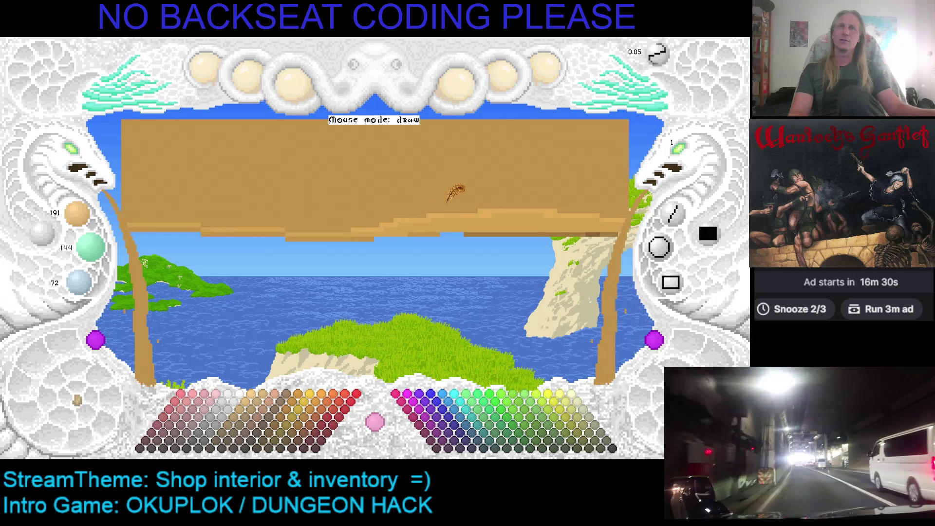
key(ctrl+z)
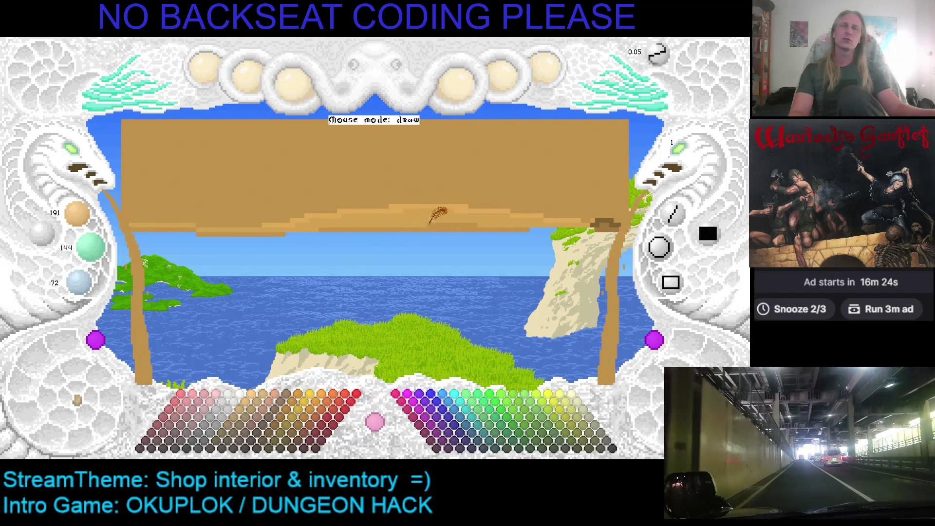
key(ctrl+z)
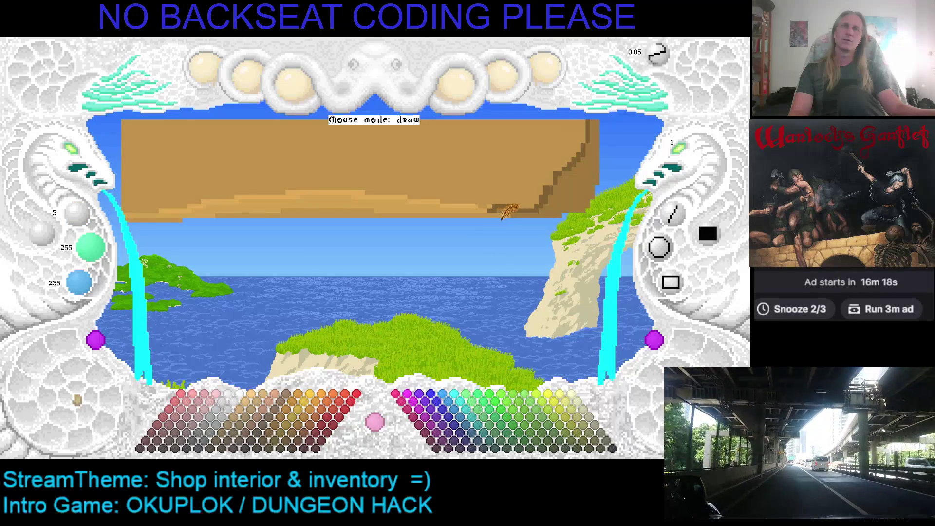
key(ctrl+z)
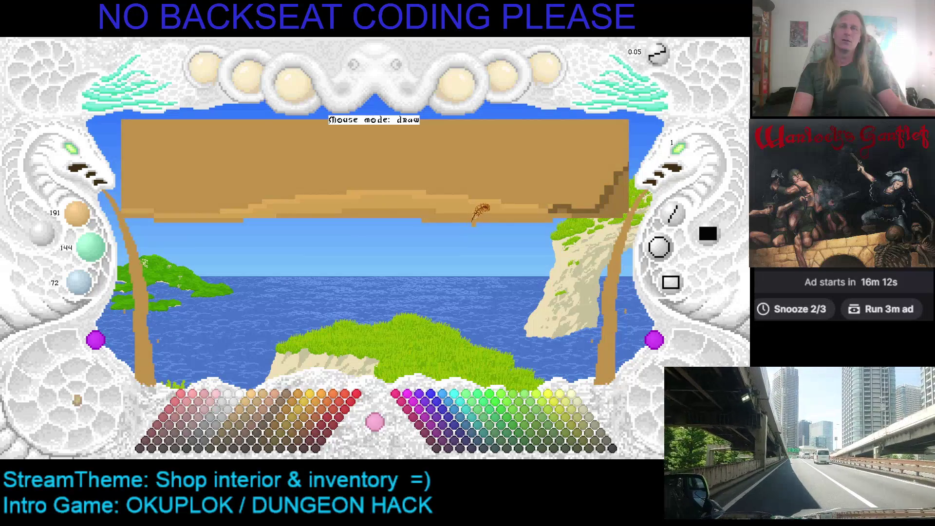
Add a short tan stroke, pick the edge colour, and bring back the dark right-end staircase
drag(304, 223, 332, 224)
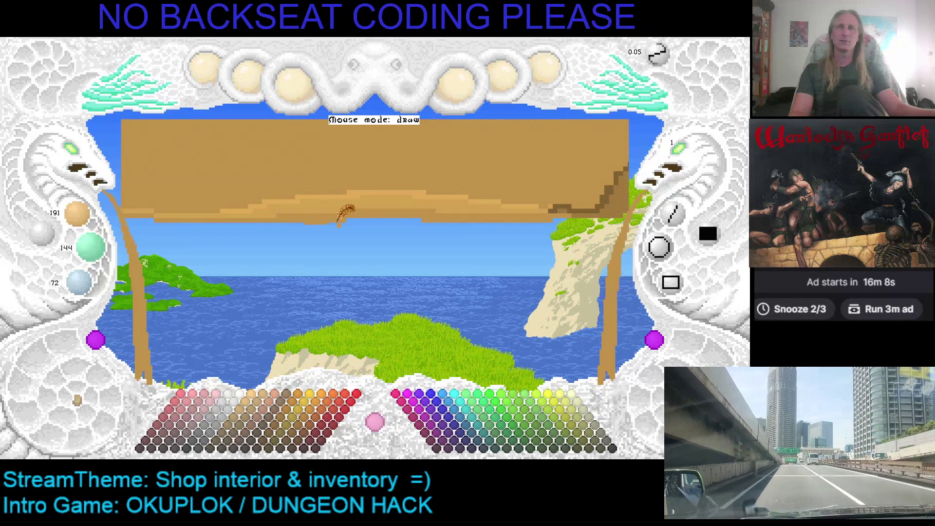
right_click(341, 223)
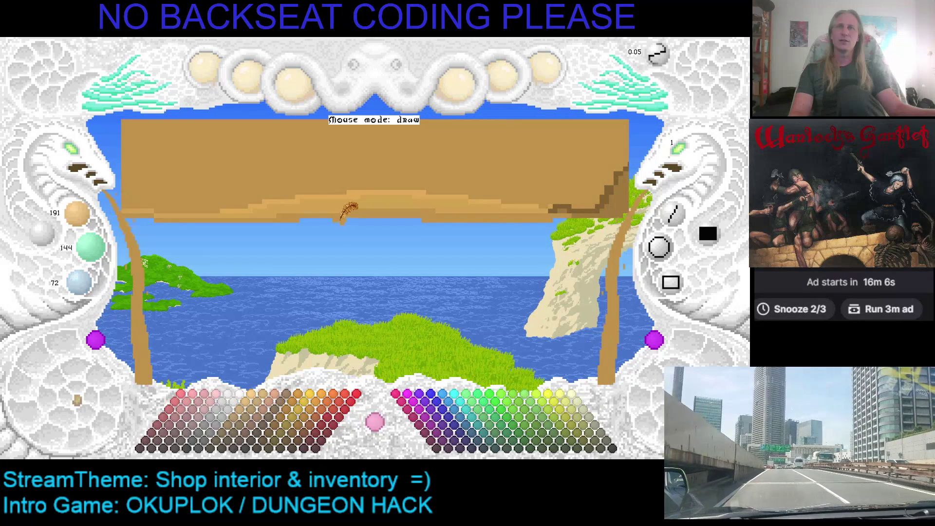
key(ctrl+z)
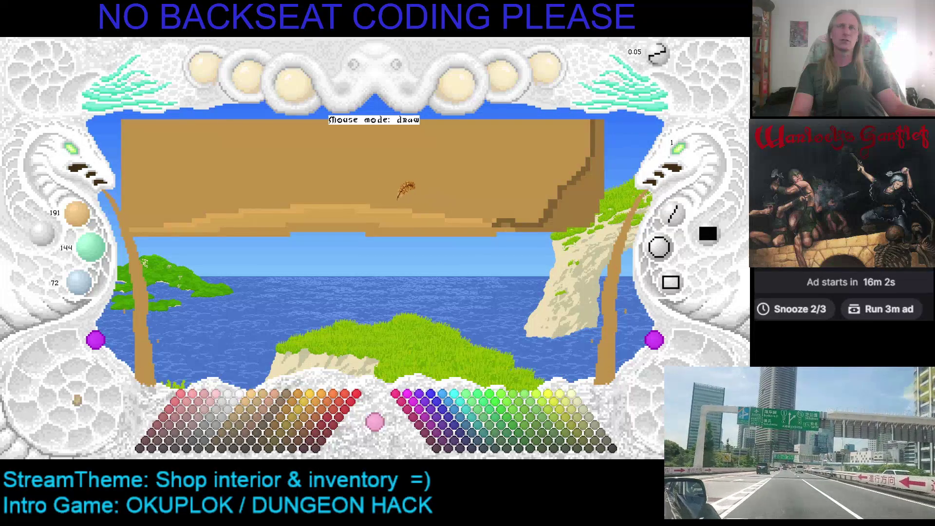
key(ctrl+z)
key(ctrl+z)
key(ctrl+z)
key(ctrl+z)
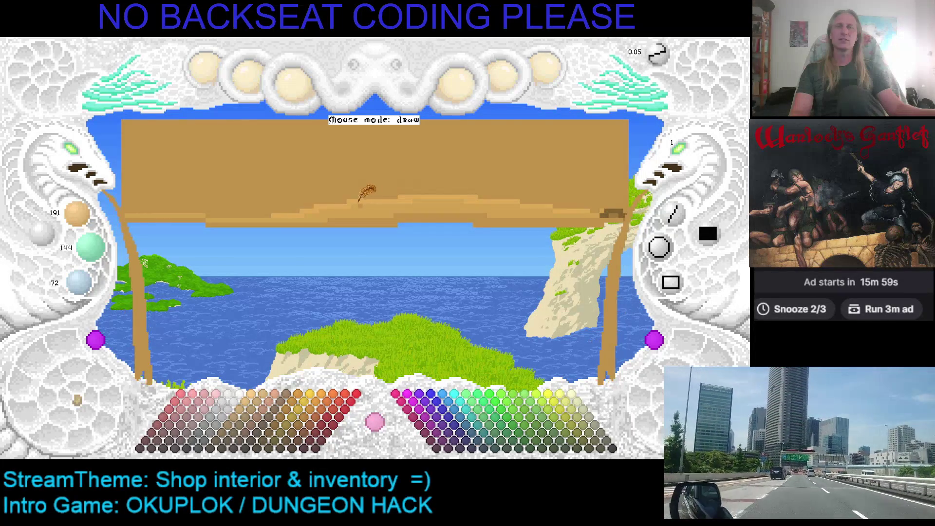
scroll(412, 193, up, 1)
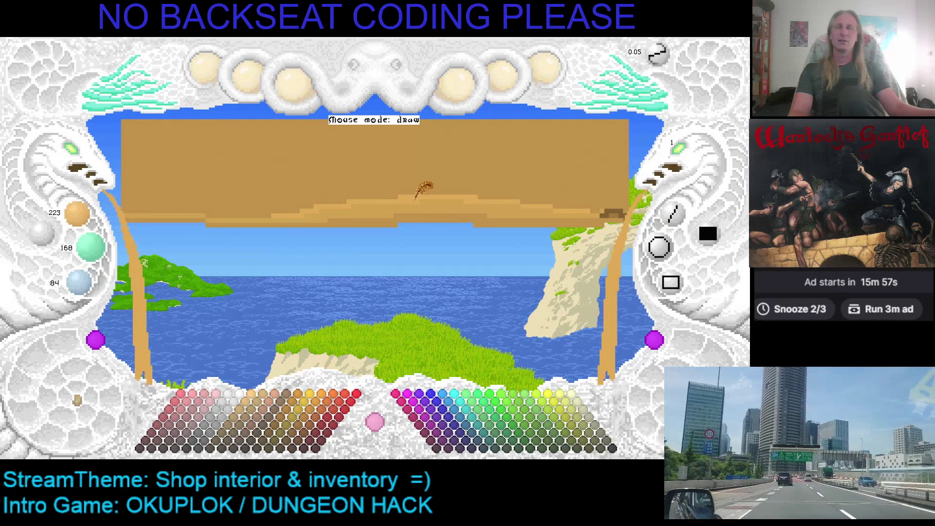
key(ctrl+z)
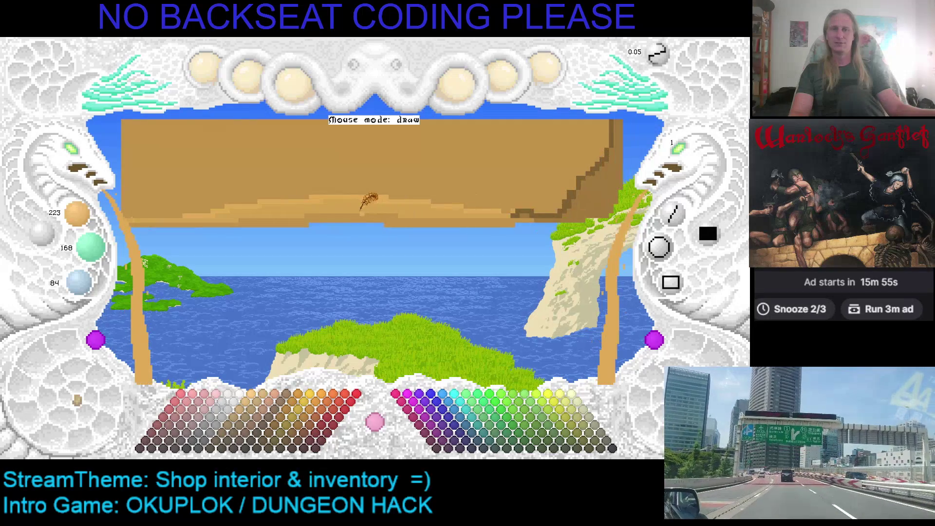
key(ctrl+z)
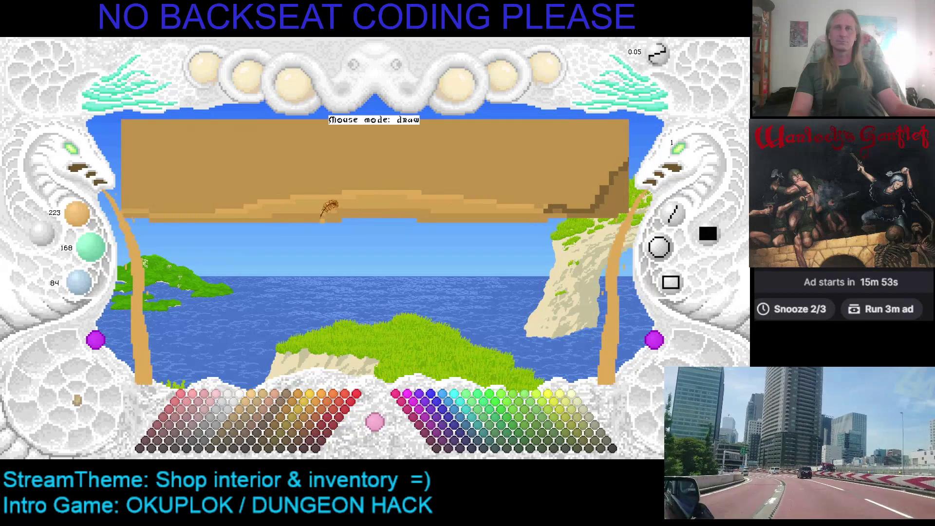
Step the slab back through earlier versions to a smaller shape with a stepped lower-left edge
key(ctrl+z)
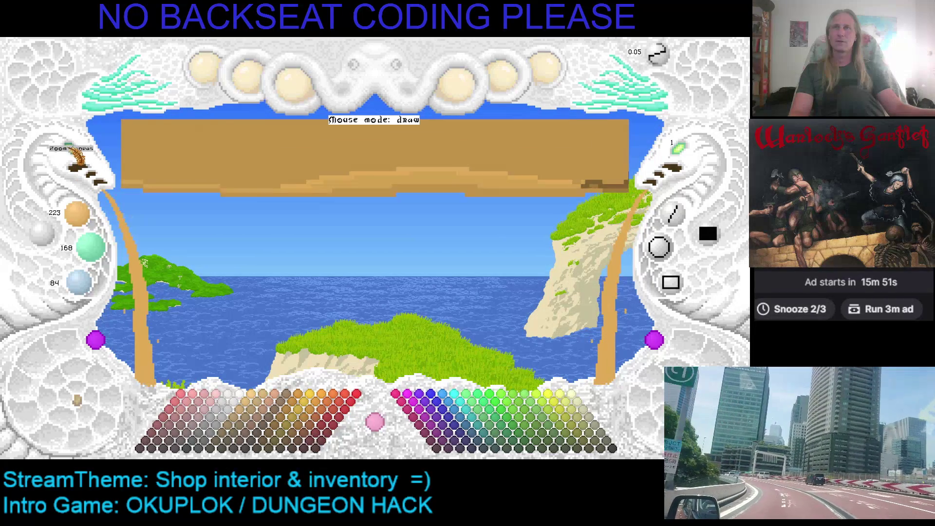
key(ctrl+z)
key(ctrl+z)
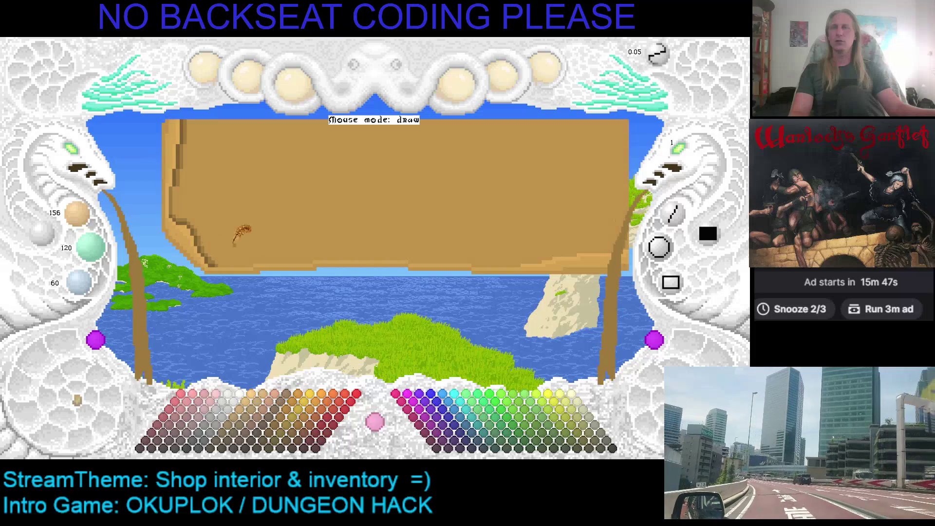
key(ctrl+z)
key(ctrl+z)
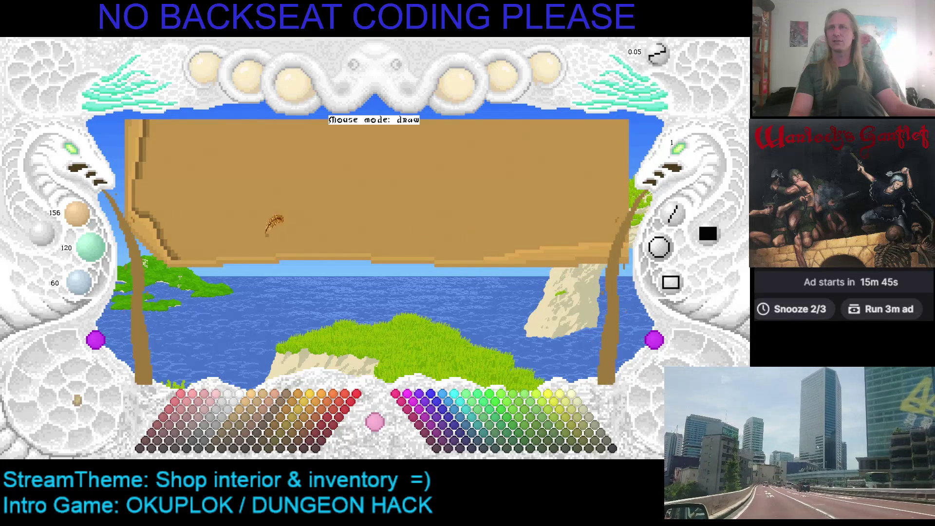
key(ctrl+z)
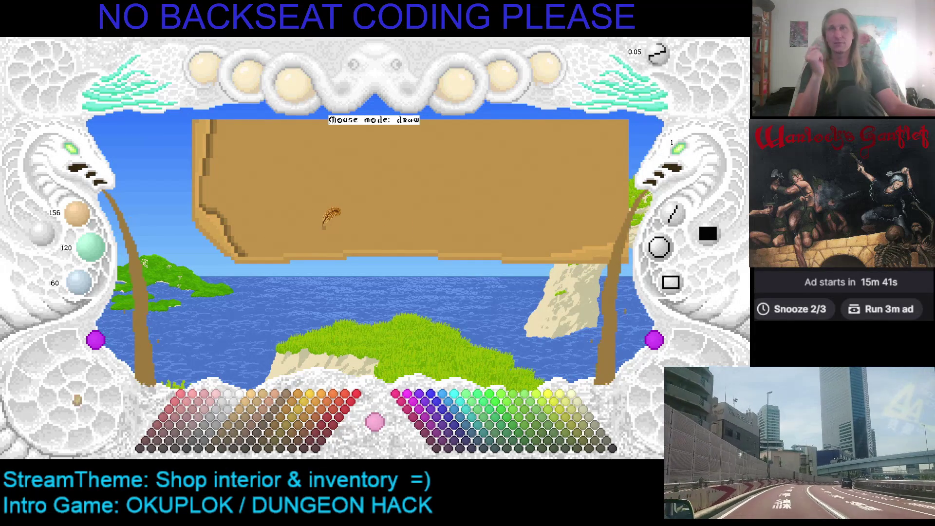
key(ctrl+z)
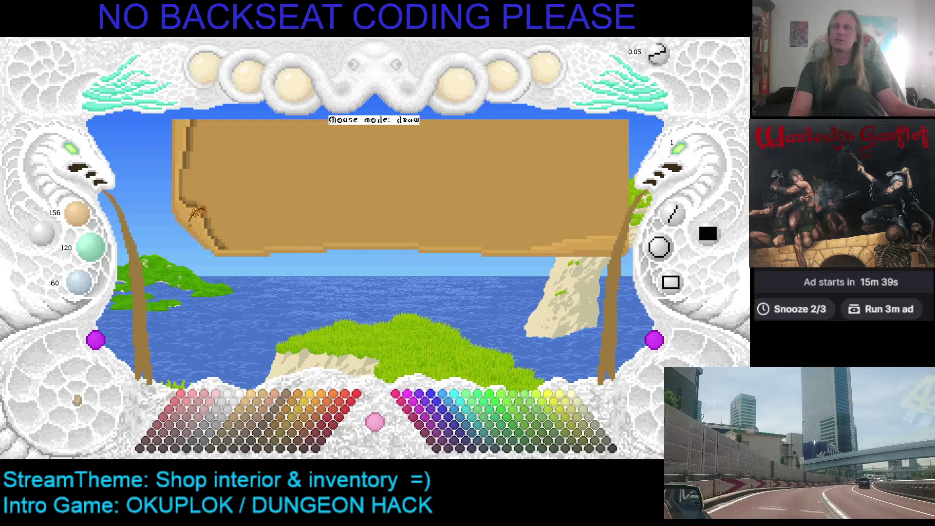
key(ctrl+z)
key(ctrl+z)
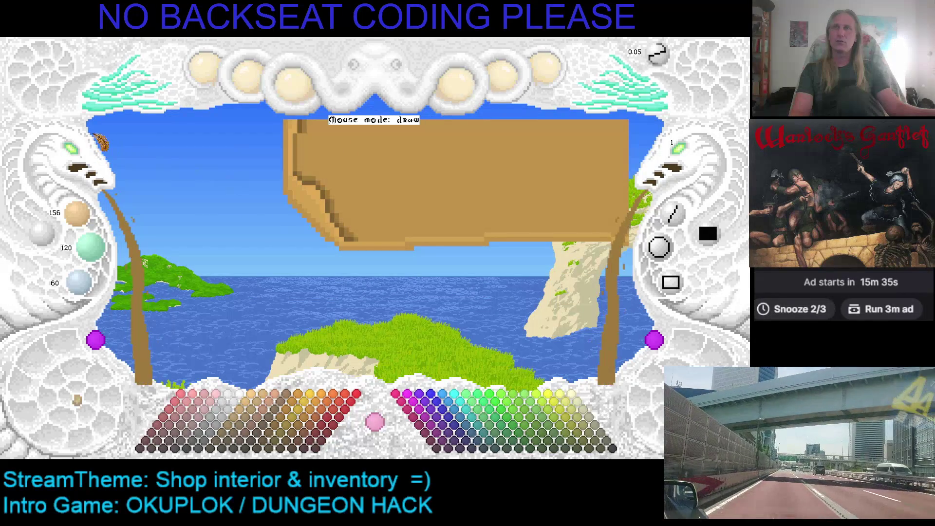
key(ctrl+y)
key(ctrl+z)
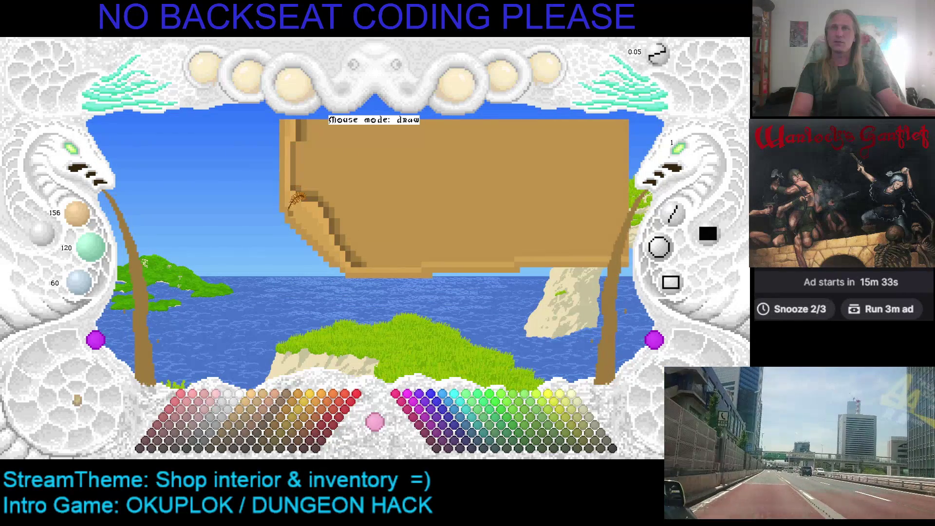
Pick the board's tan from the slab and make it the drawing colour
key(ctrl+z)
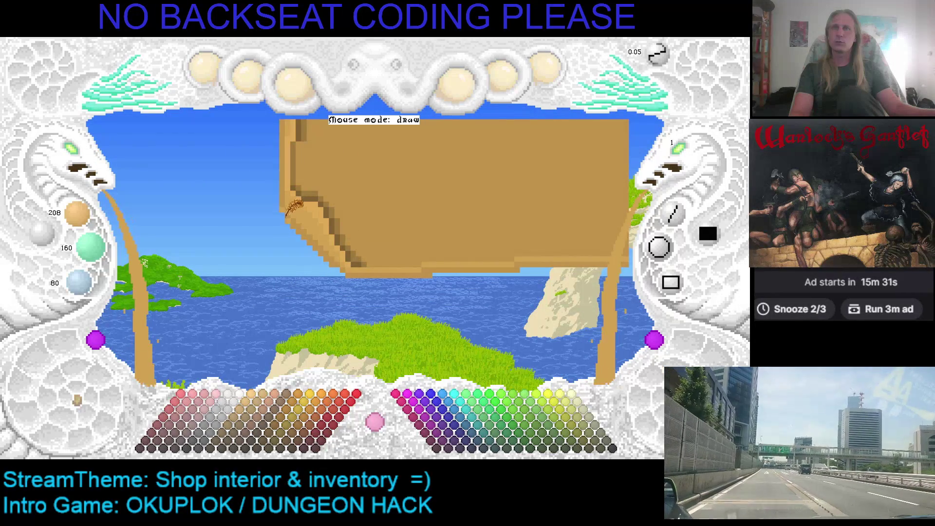
key(ctrl+z)
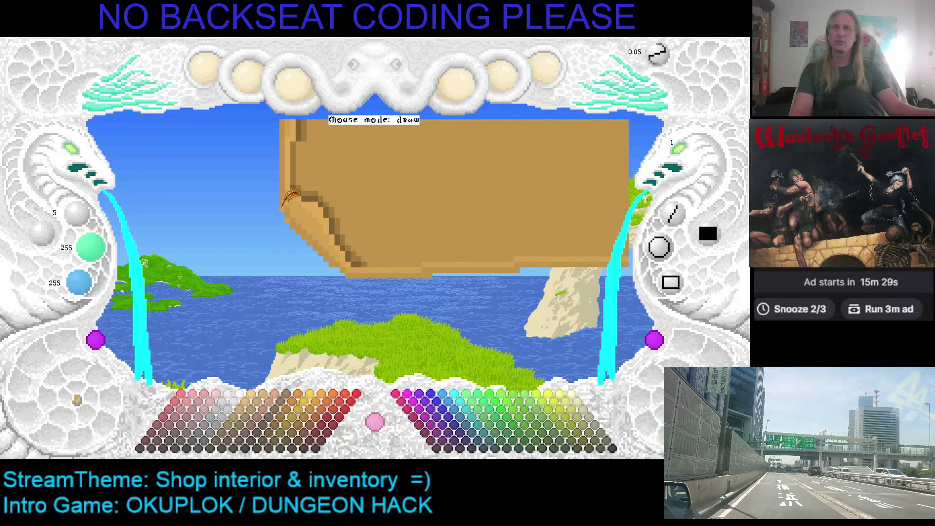
right_click(291, 196)
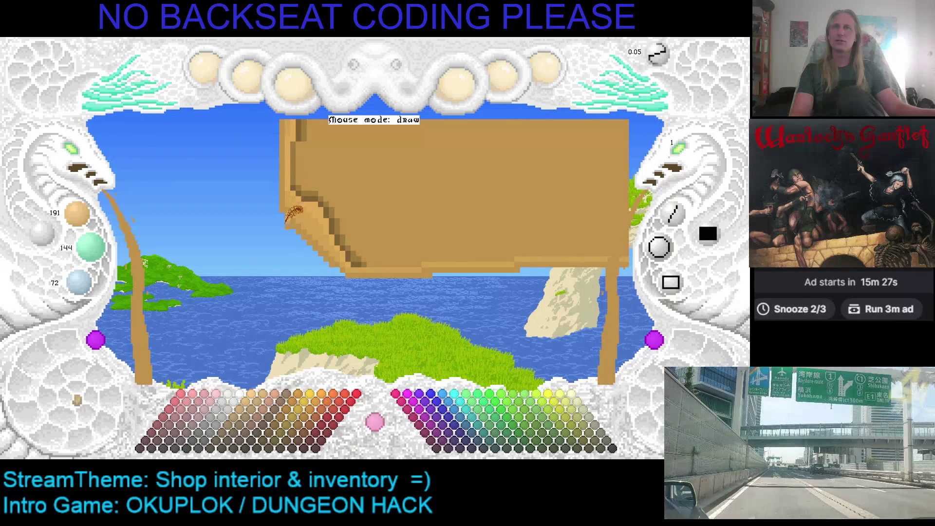
key(ctrl+z)
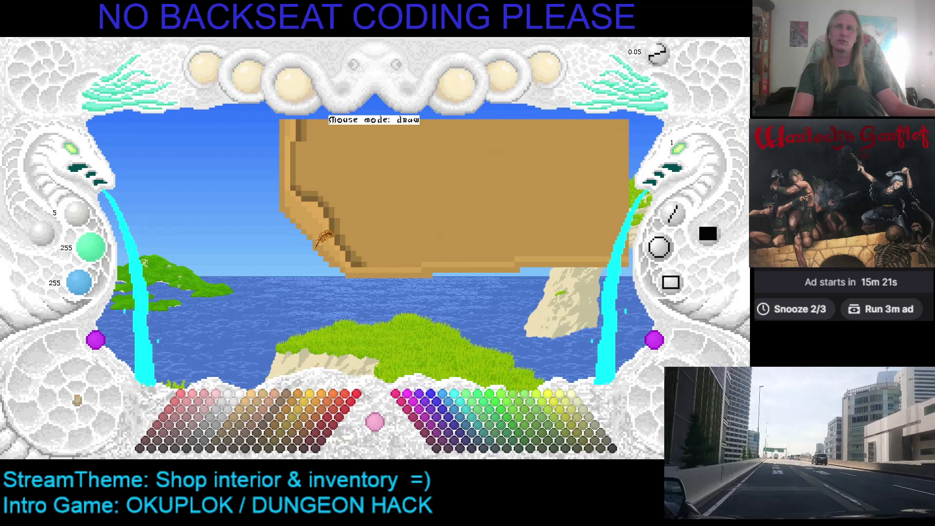
key(ctrl+y)
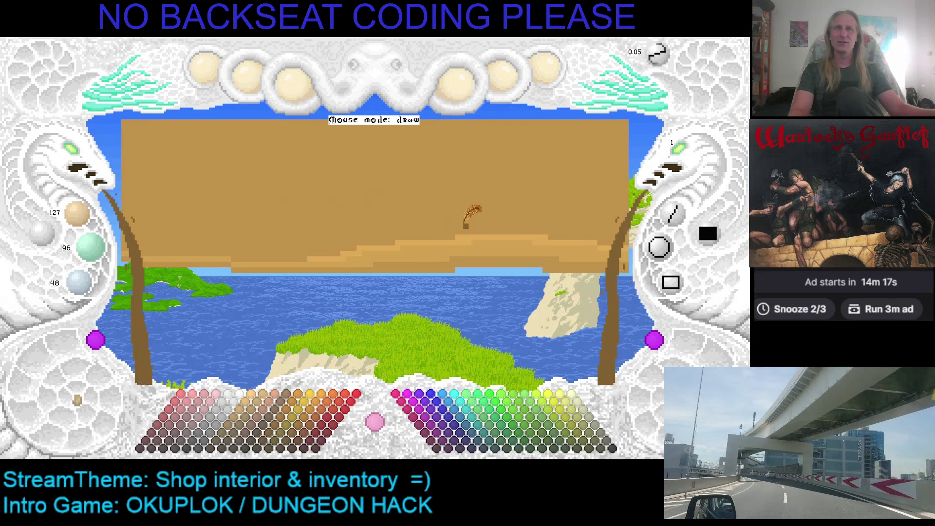
Draw a dark brown shading line along the slab's edge, stepping down toward the left
drag(464, 235, 598, 238)
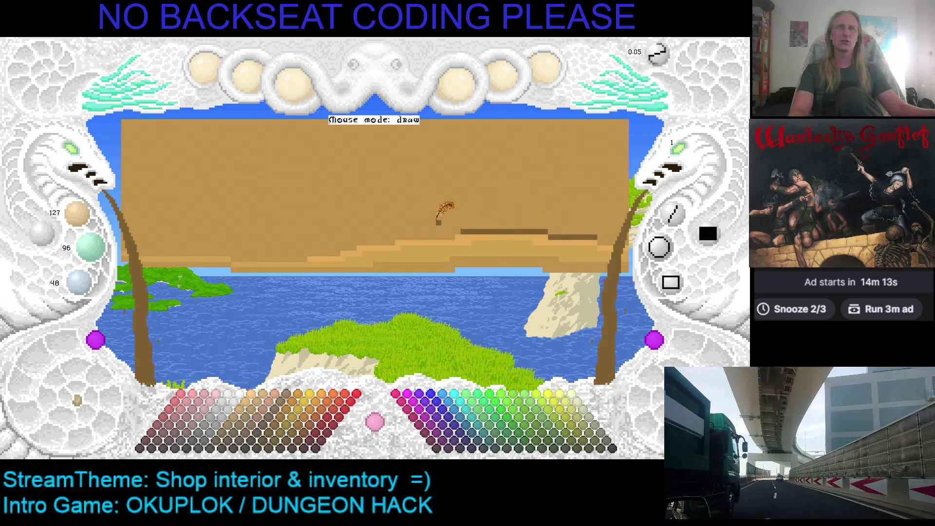
drag(395, 237, 450, 236)
click(463, 237)
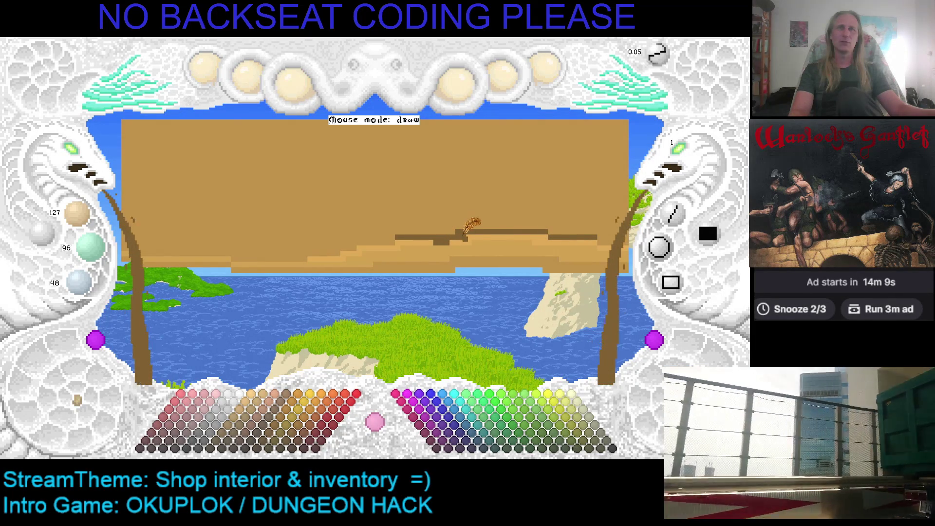
scroll(442, 221, up, 1)
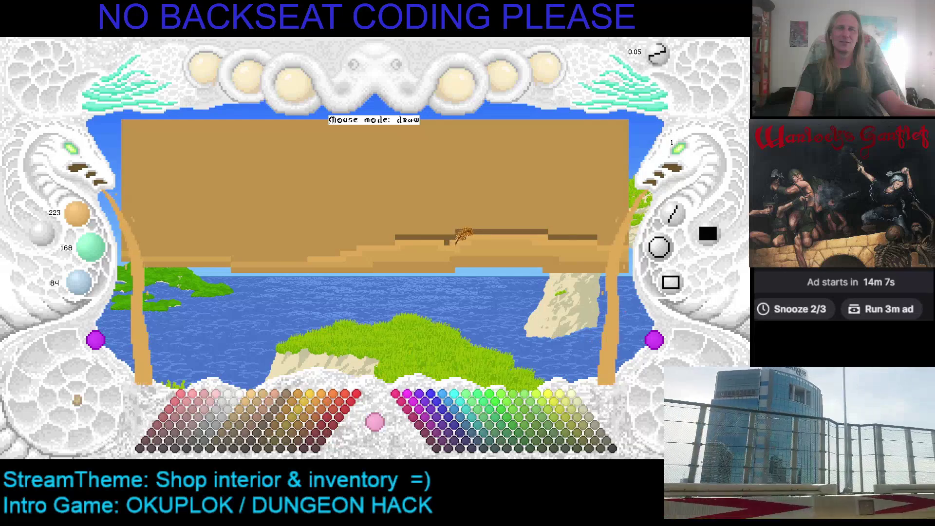
scroll(455, 244, down, 1)
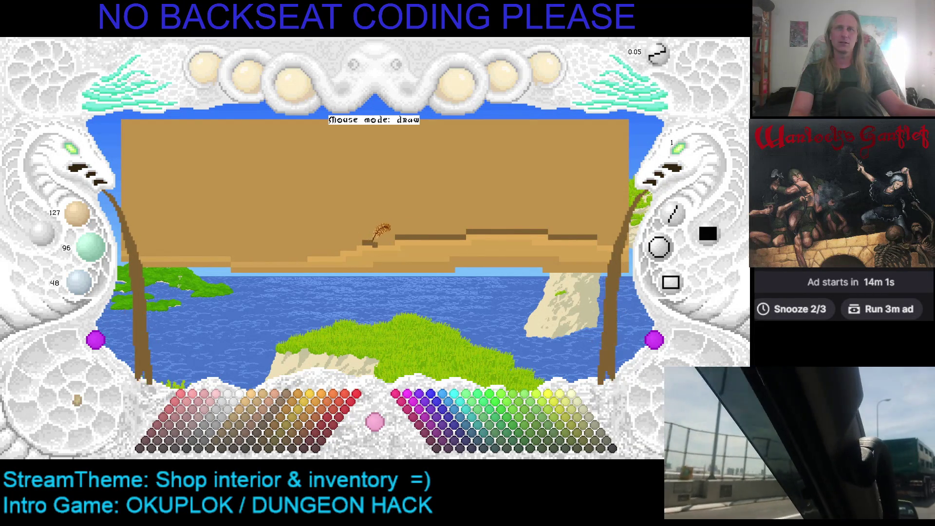
click(364, 246)
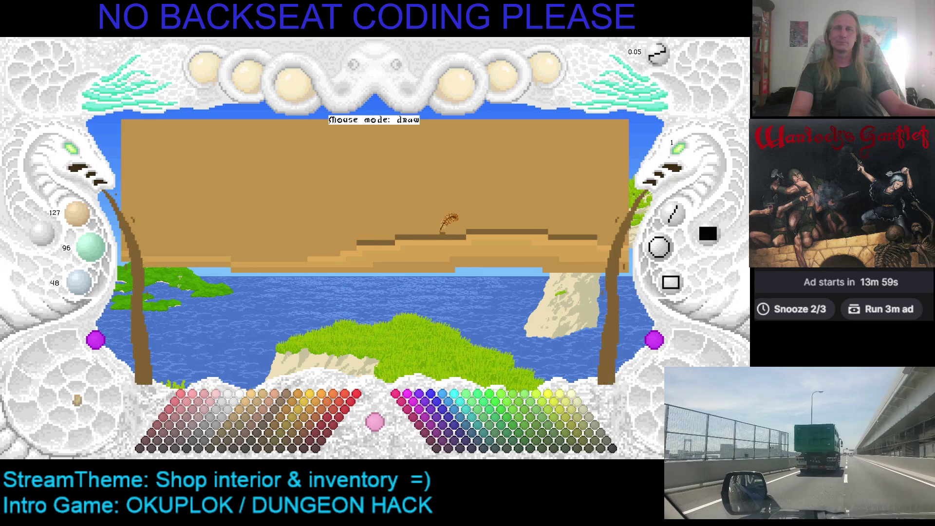
click(353, 238)
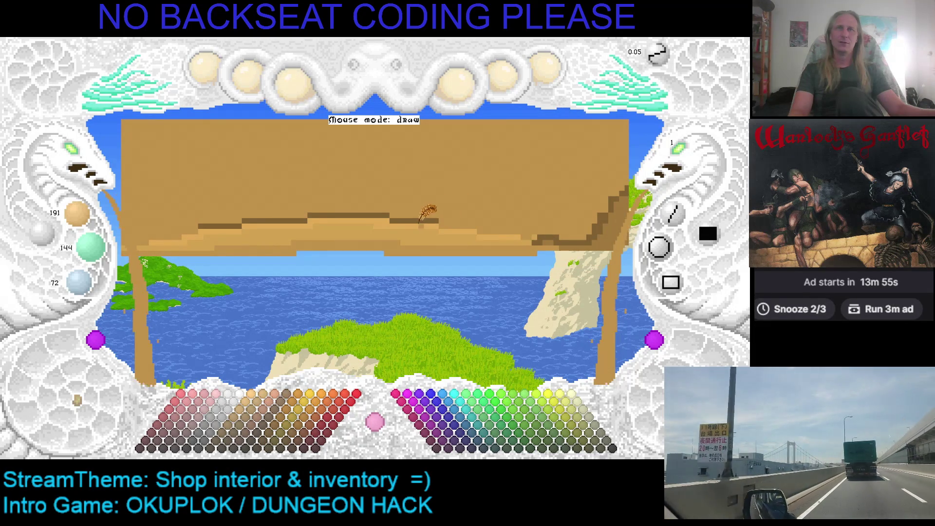
Pick the dark brown again and trace dark lines along the slab's upper steps further left
right_click(423, 222)
drag(441, 227, 482, 235)
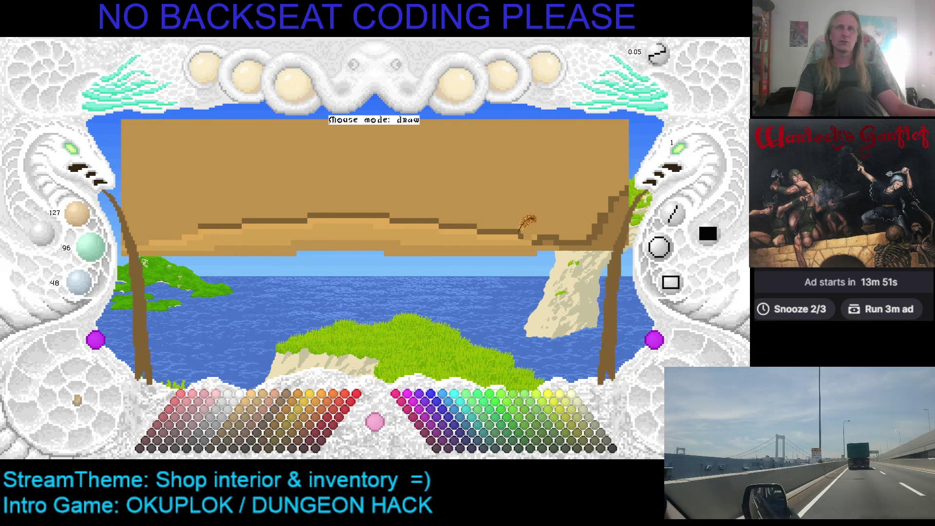
drag(369, 218, 385, 213)
right_click(398, 199)
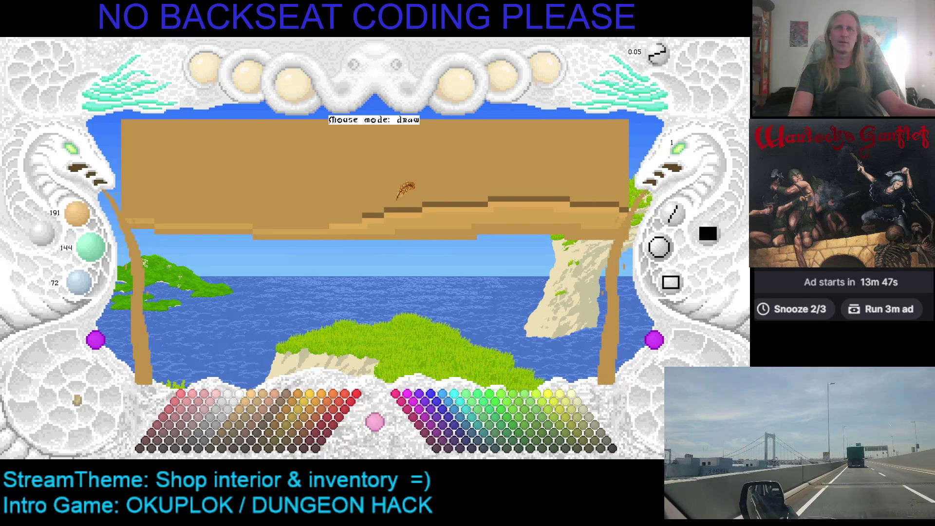
right_click(372, 213)
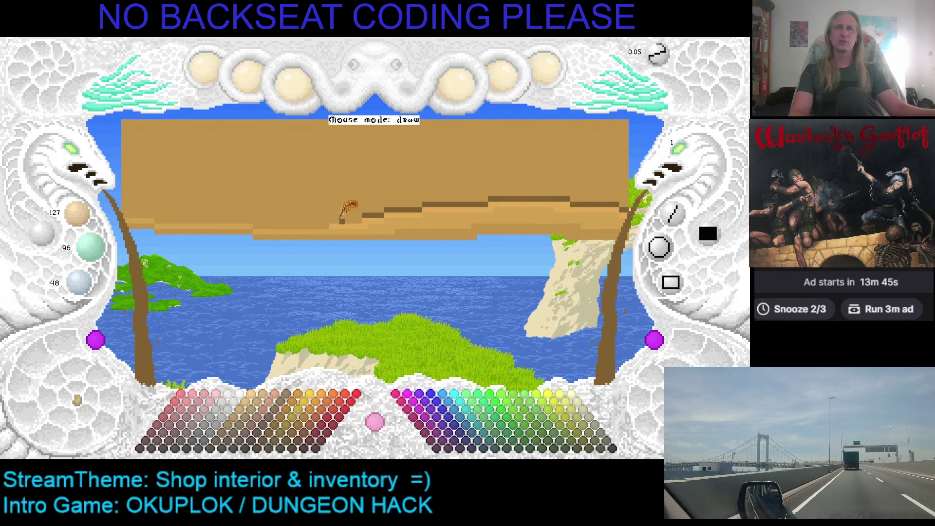
drag(332, 223, 361, 225)
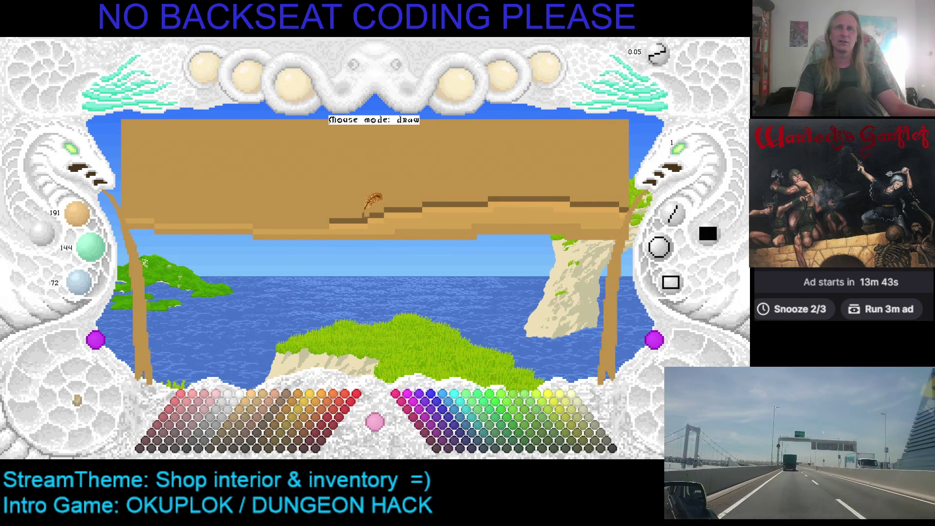
Repaint the lower band in the board's tan and raise a dark step along the edge
right_click(316, 189)
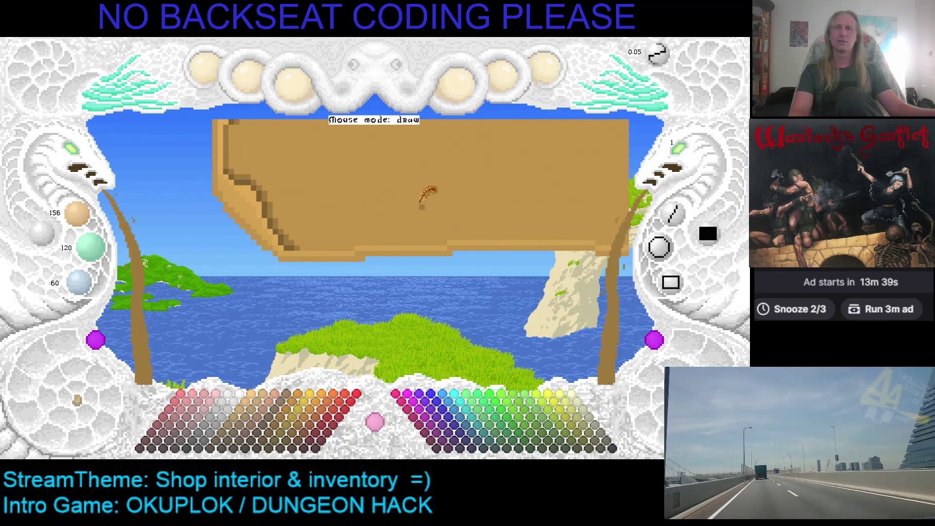
mouse_move(288, 209)
mouse_down()
mouse_move(536, 214)
mouse_move(514, 224)
mouse_move(584, 226)
mouse_up()
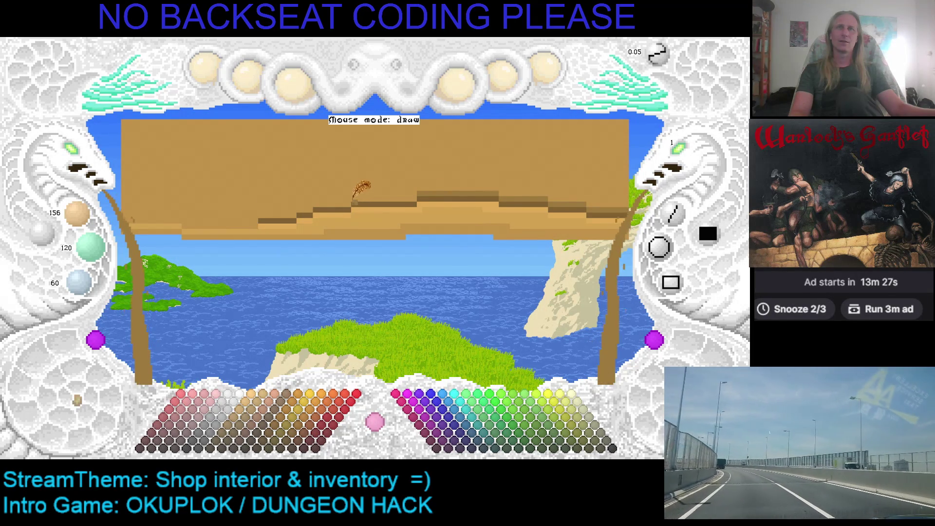
drag(354, 200, 413, 203)
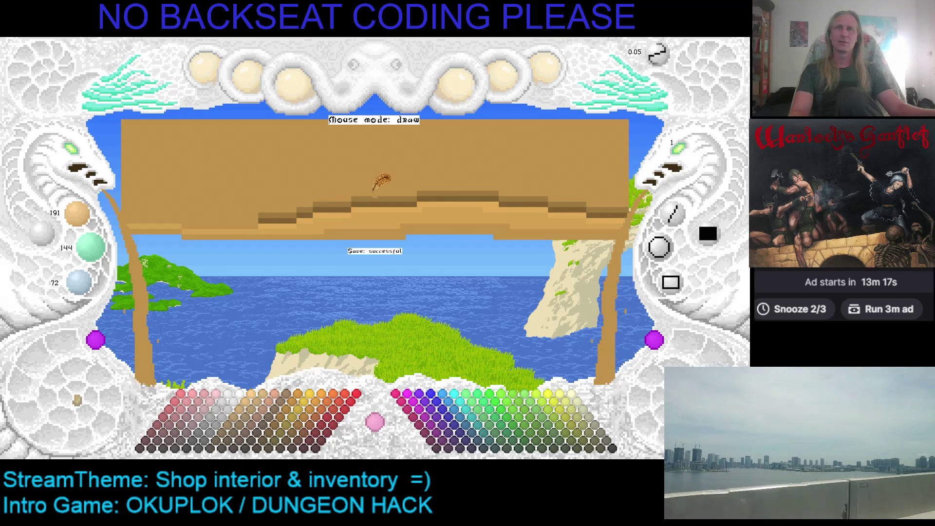
Raise the slab's lower edge, darken part of its underside, and revert to the stepped right-end version
drag(381, 182, 362, 185)
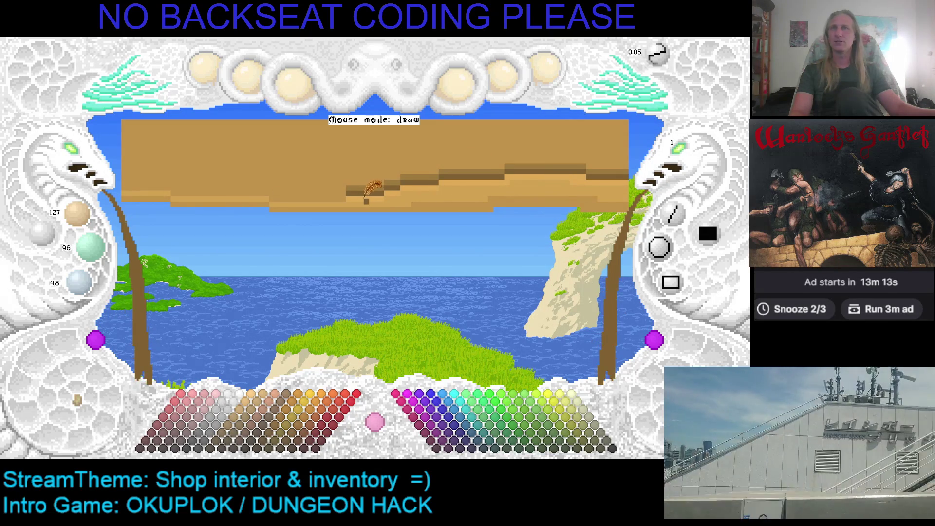
scroll(356, 192, up, 3)
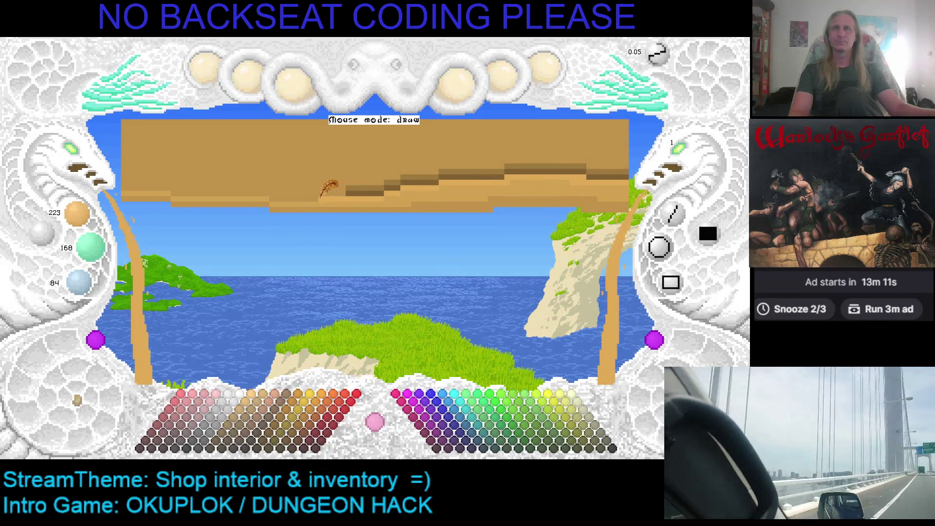
scroll(339, 196, down, 3)
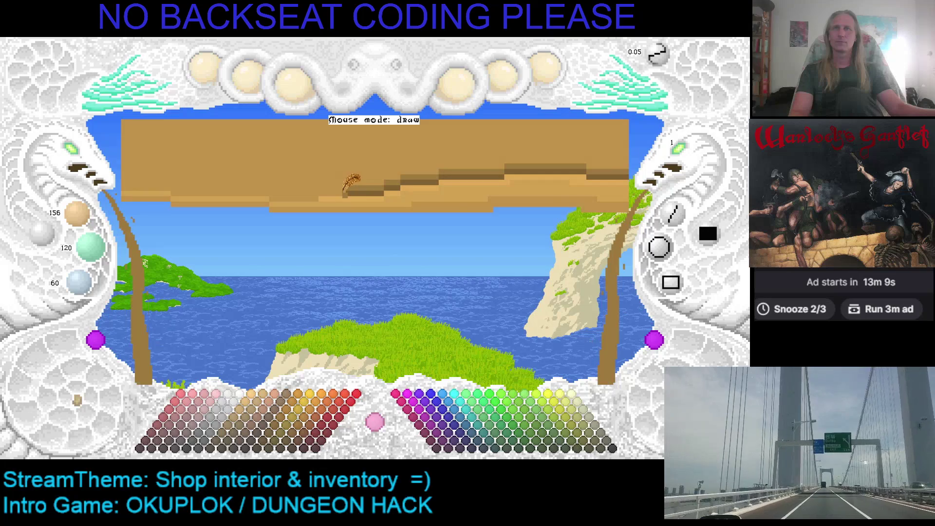
drag(311, 199, 276, 199)
key(ctrl+z)
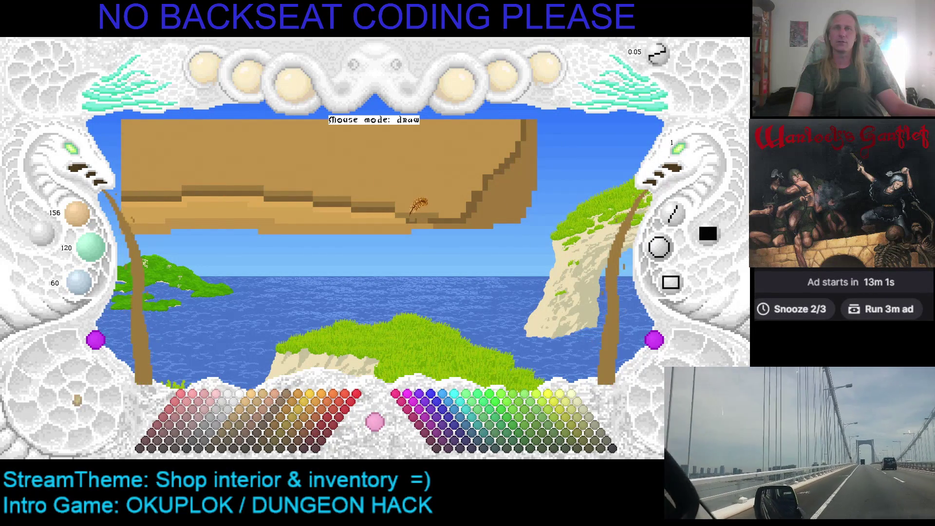
key(ctrl+z)
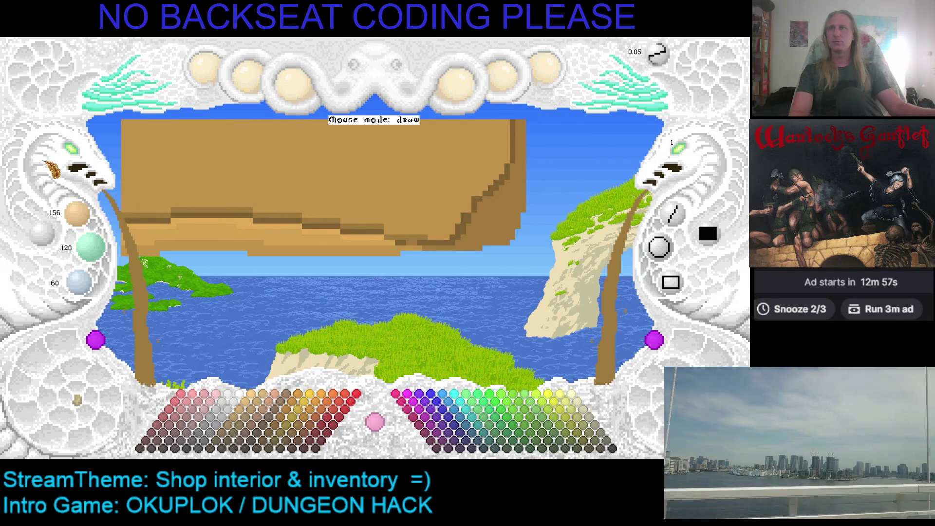
Step back through the slab's history to the large plain tan rectangle version
key(ctrl+z)
key(ctrl+z)
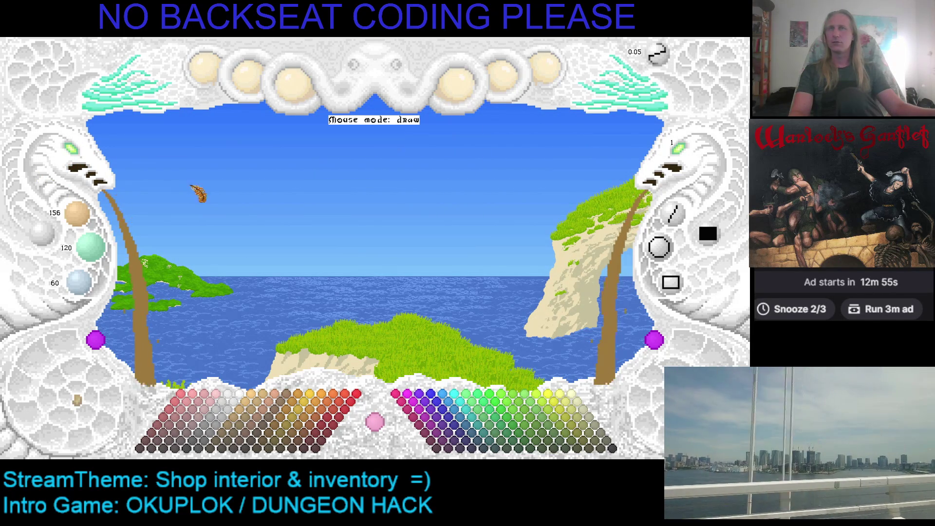
key(ctrl+z)
key(ctrl+z)
key(ctrl+z)
key(ctrl+z)
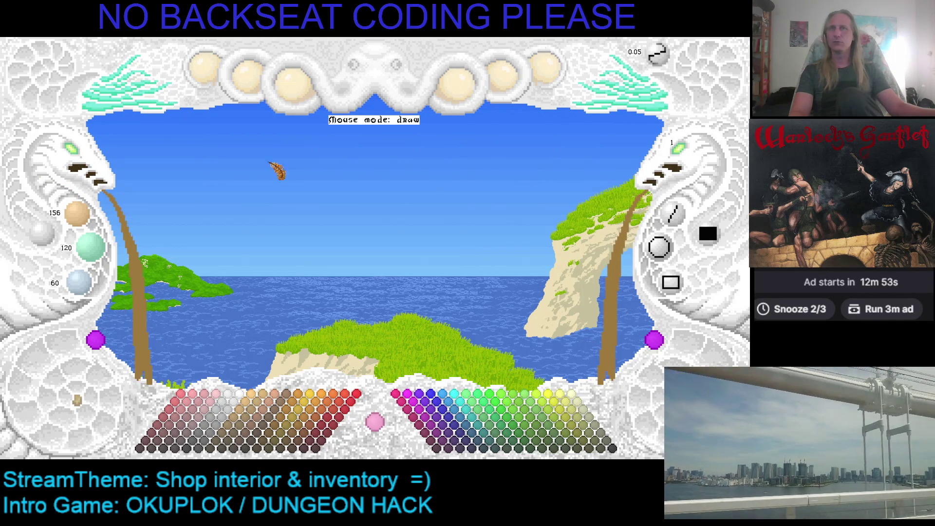
key(ctrl+z)
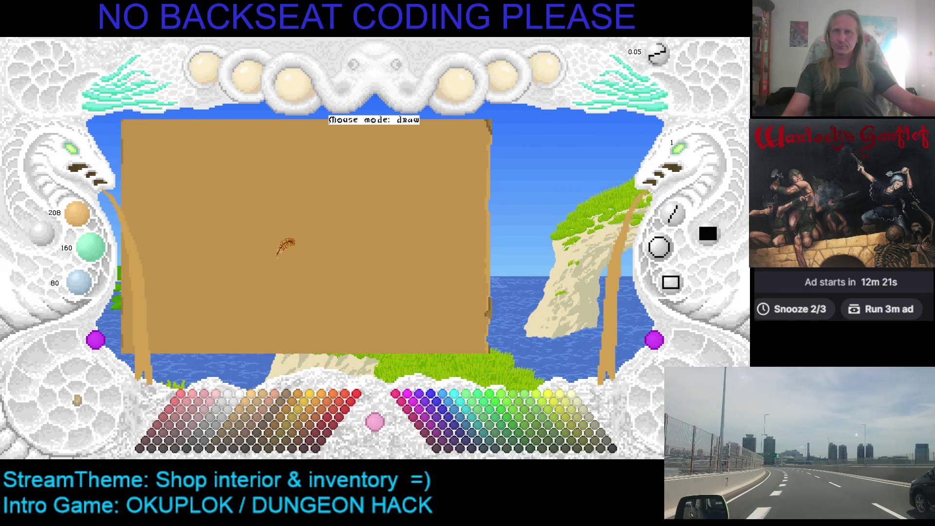
Quit the paint program with Escape to reveal the Grimoire Steam store page
key(Escape)
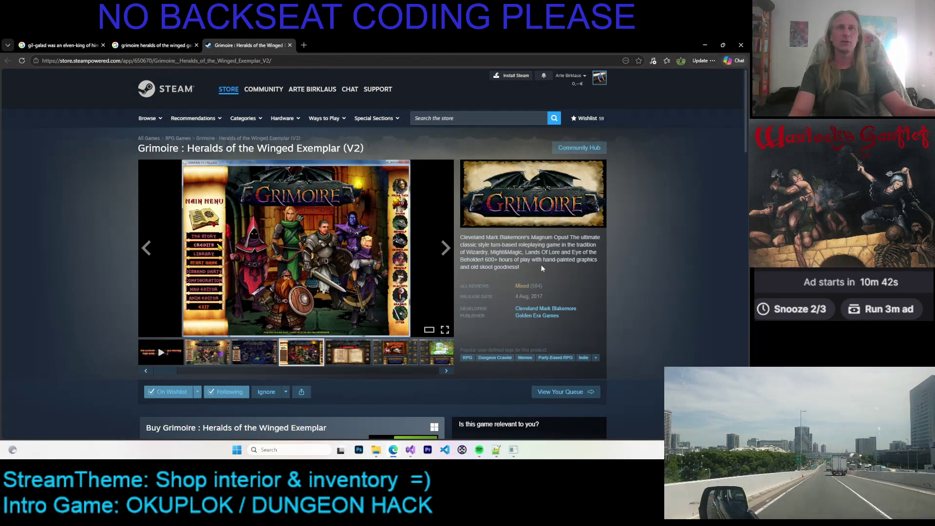
Return to the top of the Grimoire page and view the main-menu screenshot full screen
scroll(619, 253, down, 3)
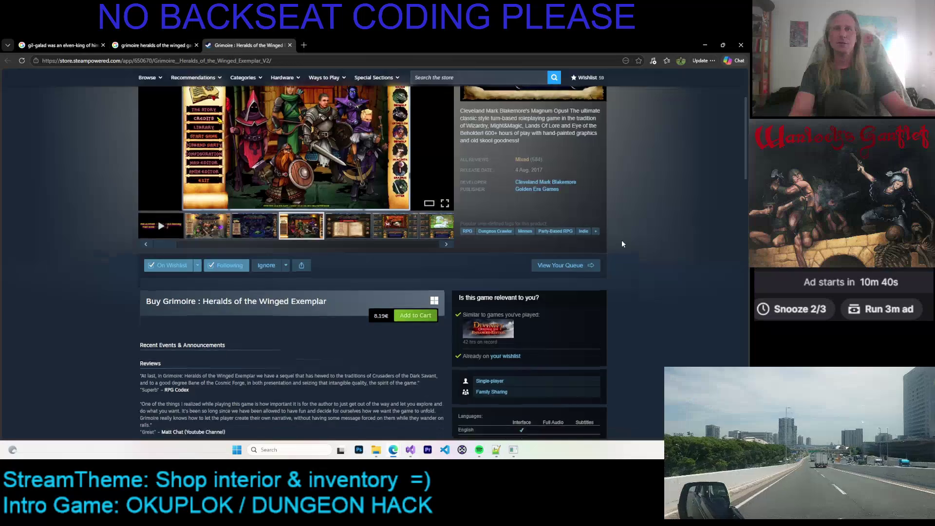
scroll(622, 241, down, 3)
scroll(439, 258, down, 5)
scroll(236, 272, down, 4)
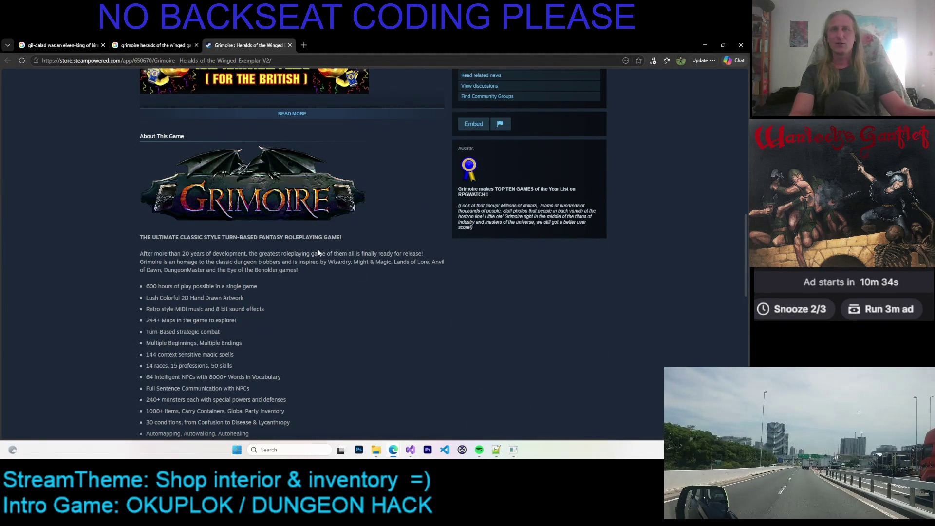
scroll(308, 290, down, 4)
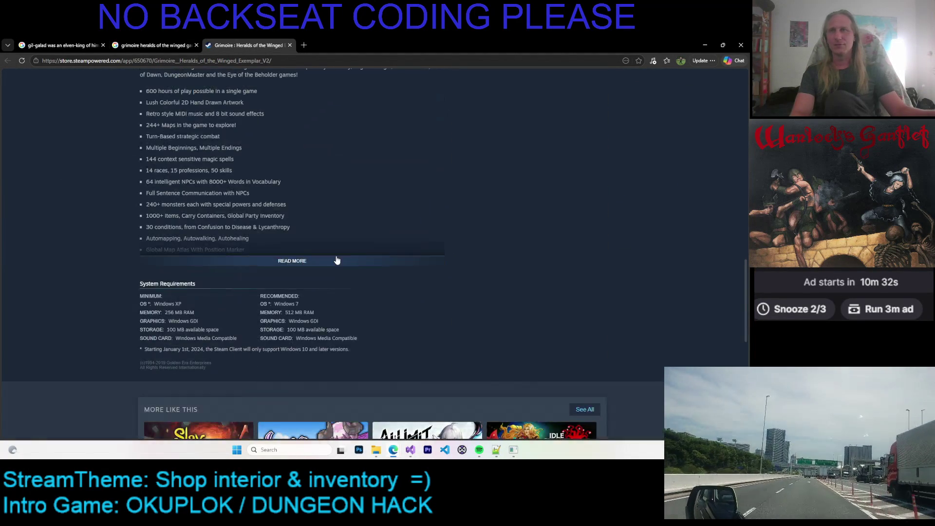
scroll(344, 252, up, 2)
scroll(341, 259, up, 4)
scroll(333, 247, up, 5)
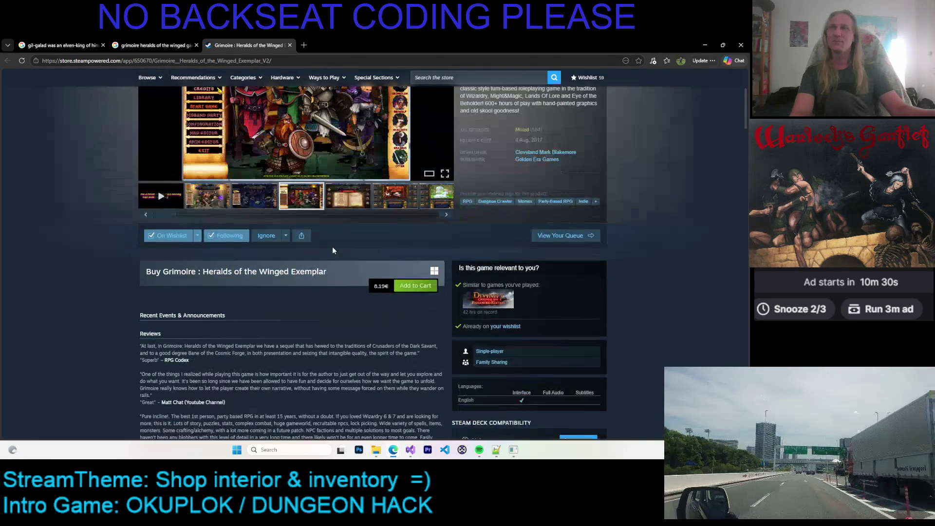
scroll(332, 247, up, 3)
click(442, 291)
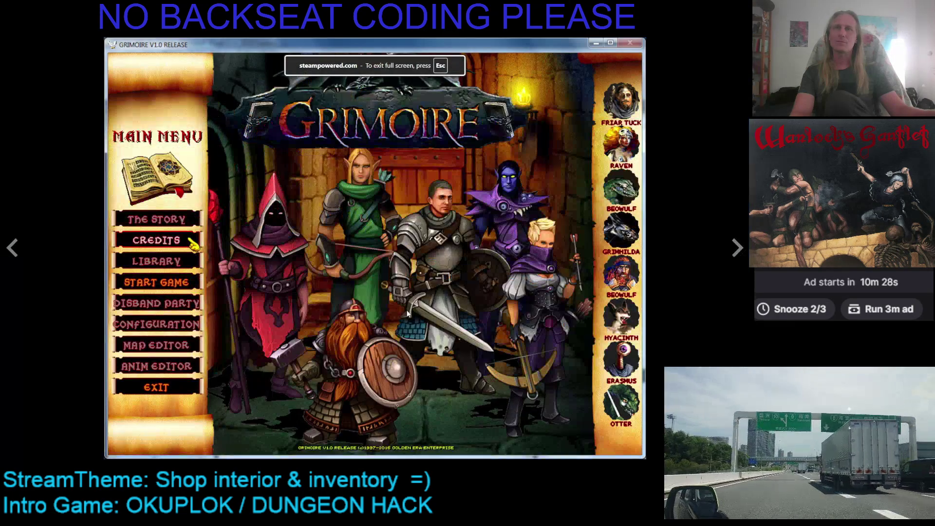
Advance past the main menu and Tattletale Circus to the unicorn shrine screenshot, then exit full screen
click(735, 249)
click(736, 248)
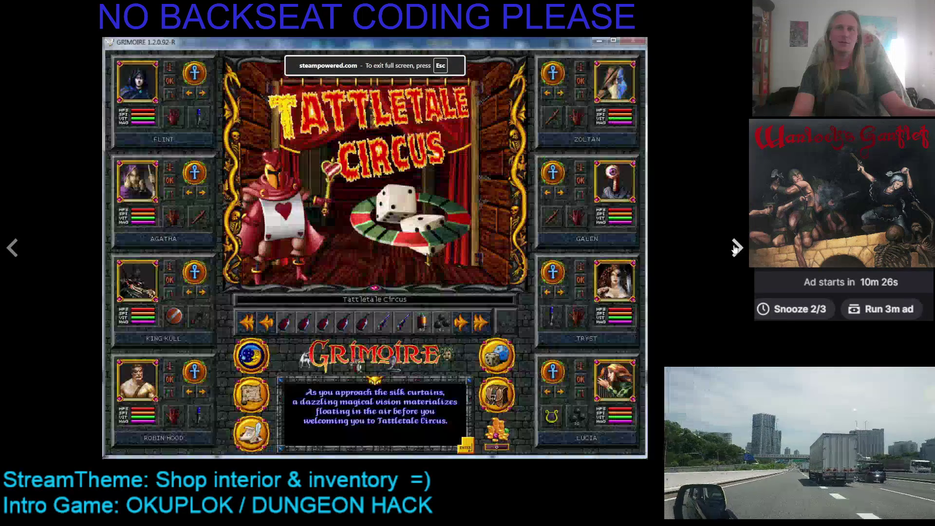
click(736, 249)
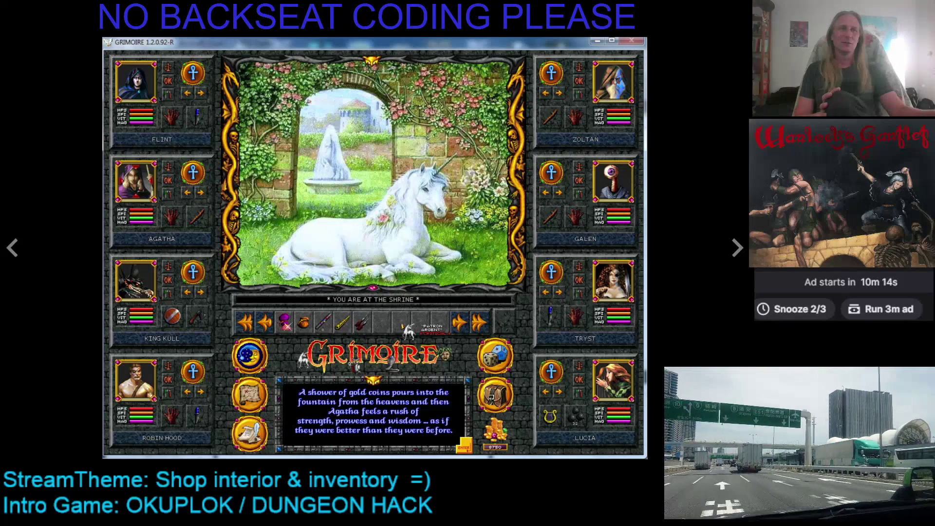
key(Escape)
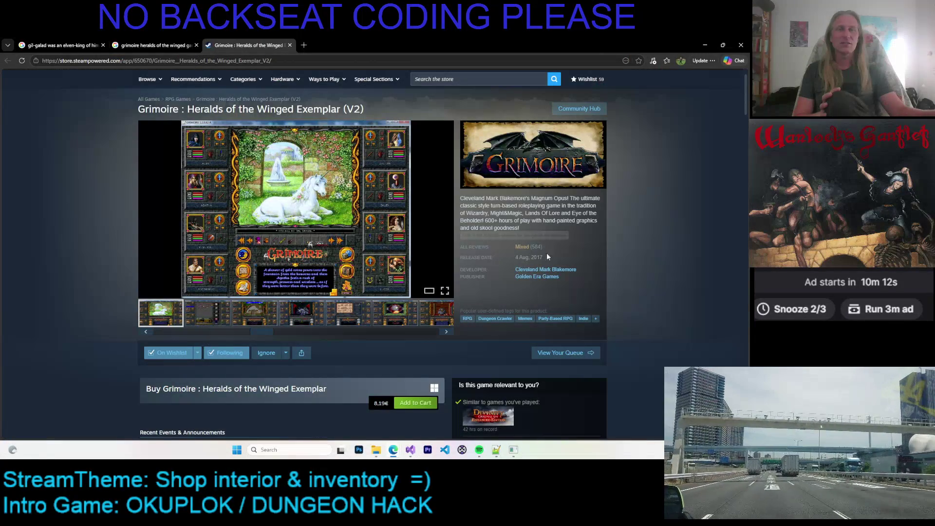
Display the stone cottage screenshot with the party's stats in Grimoire's store gallery
mouse_move(328, 211)
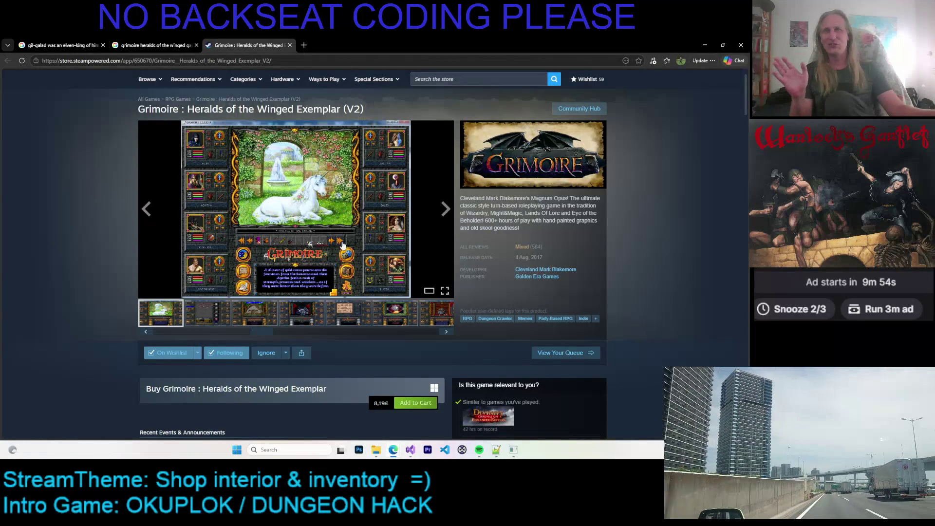
click(252, 317)
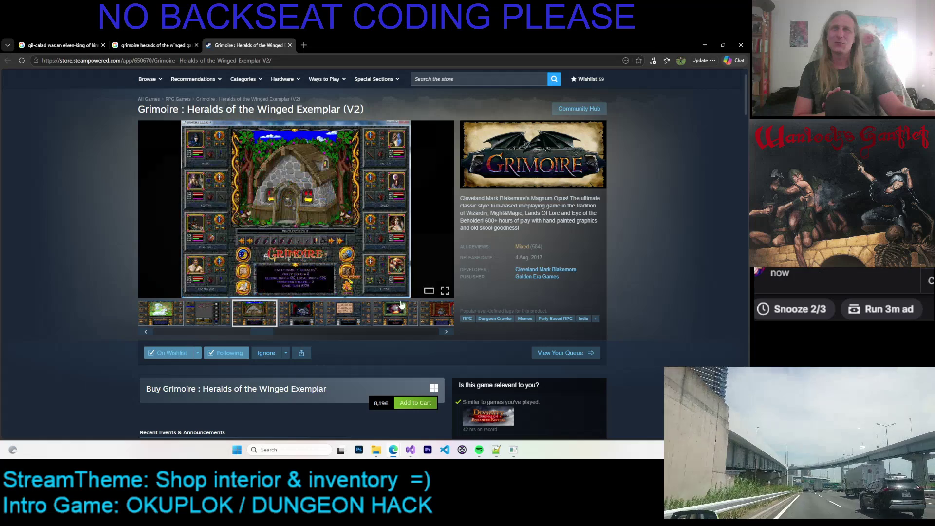
View the cottage screenshot full screen and page through gargoyle, atlas, beholder, Ratfink and Zephyr shots
click(445, 291)
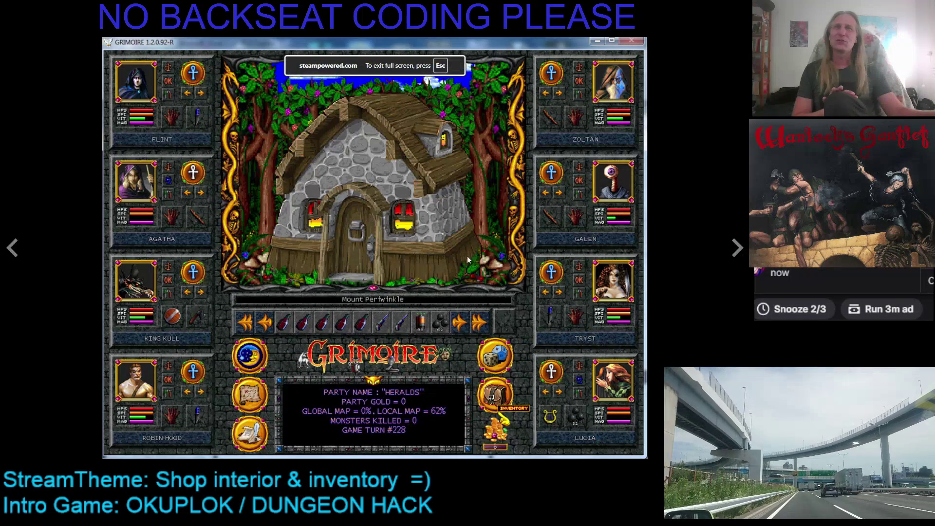
click(736, 247)
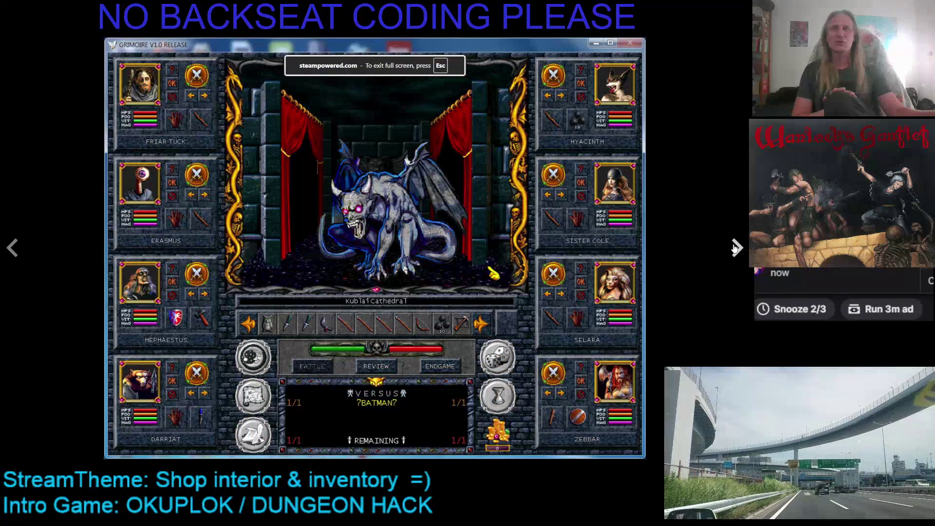
click(735, 247)
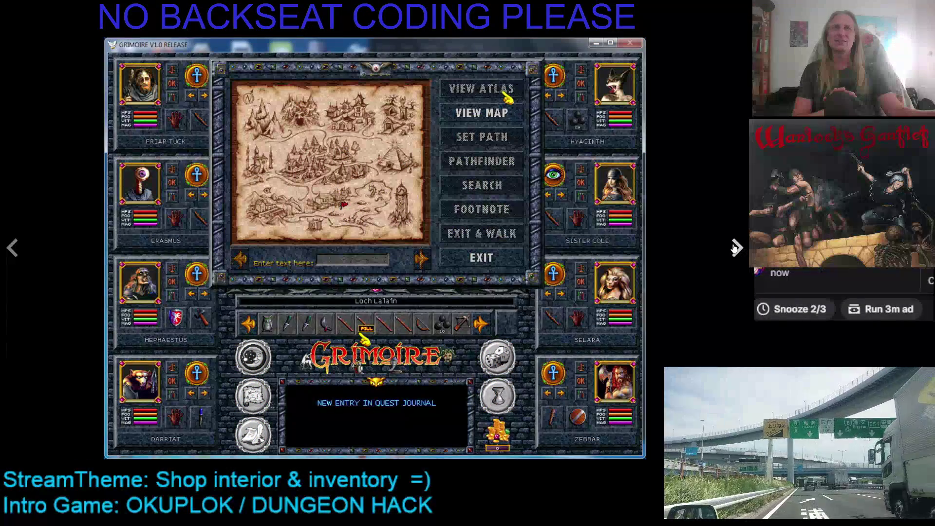
click(735, 250)
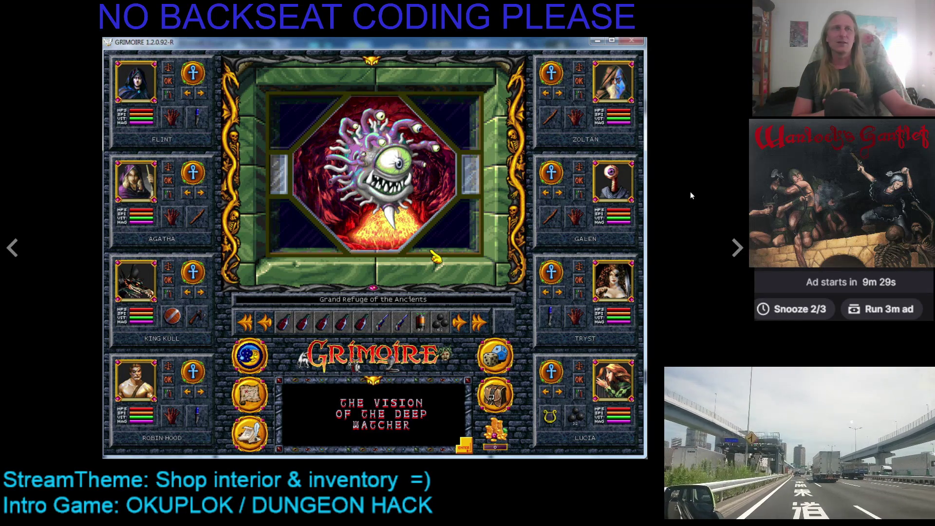
click(735, 248)
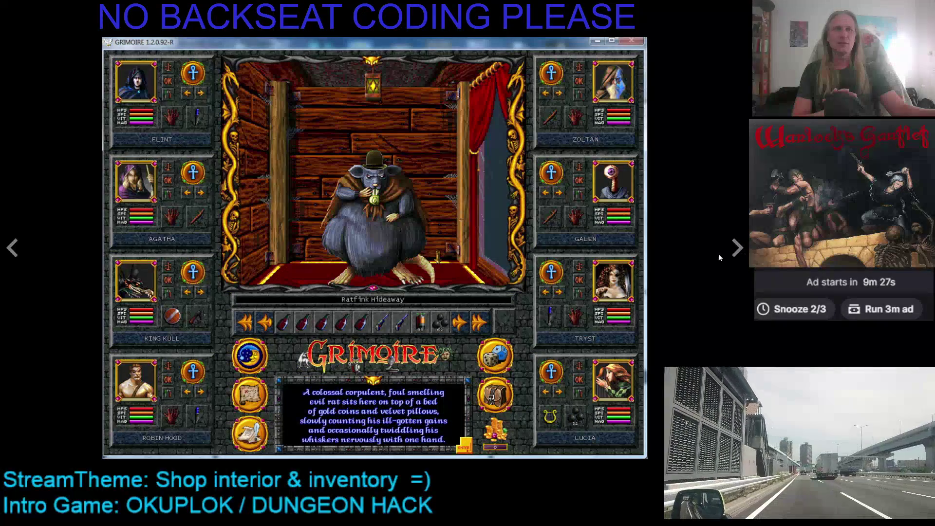
click(737, 248)
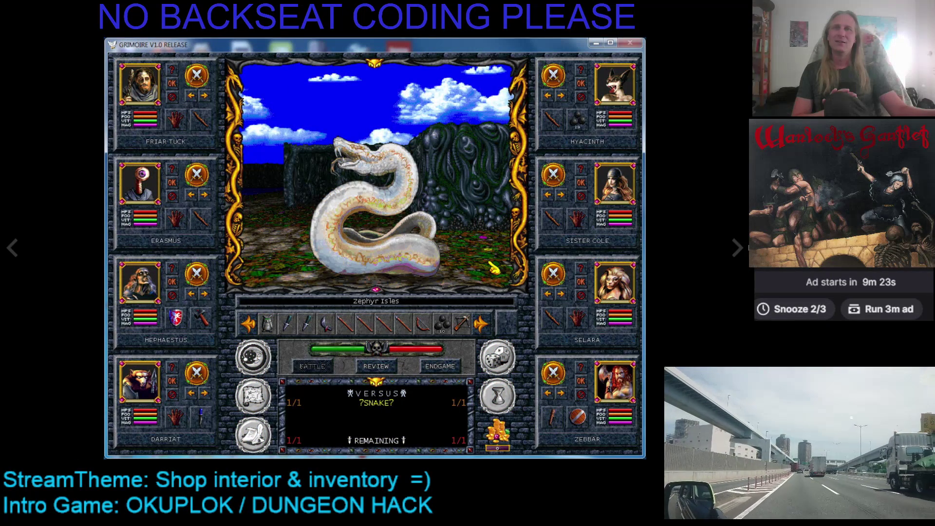
Page on through Choose Spell, dungeon gateway, Balderdash wizard, Cenobite, naga and thieves screenshots
click(738, 248)
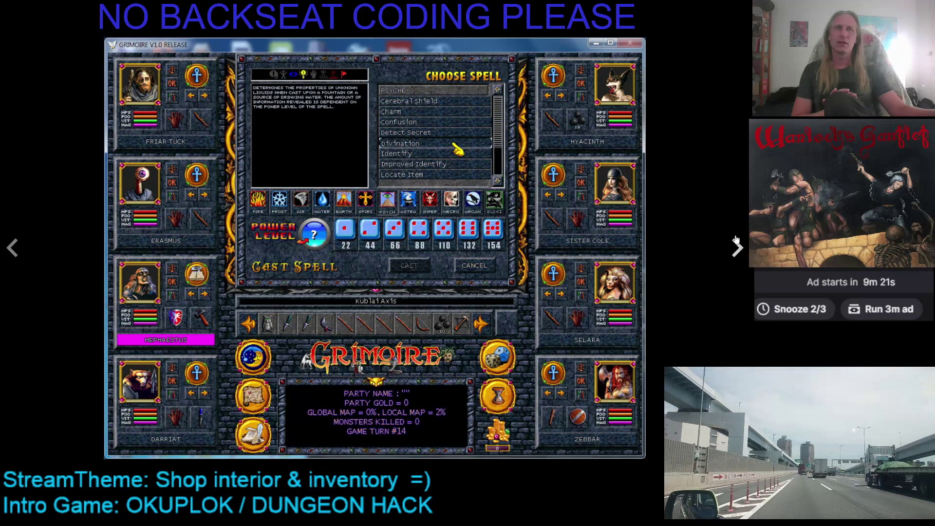
click(736, 246)
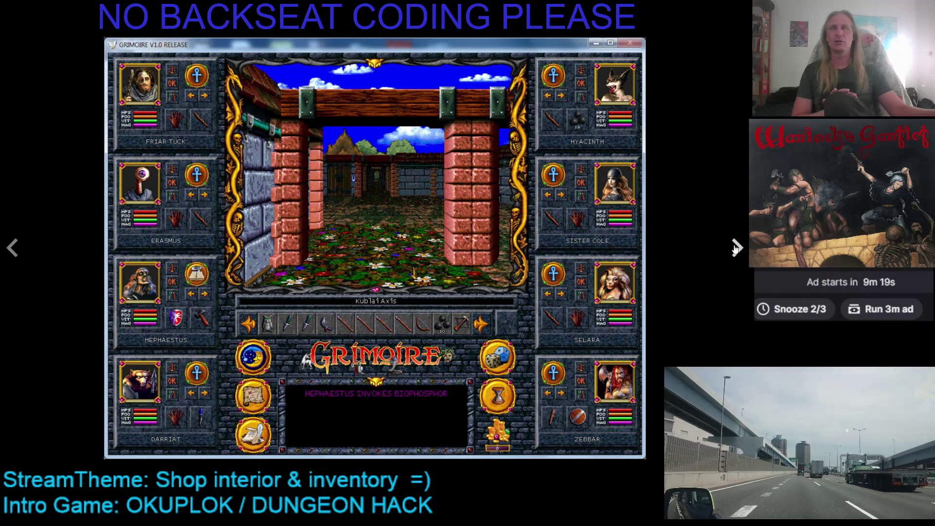
click(737, 248)
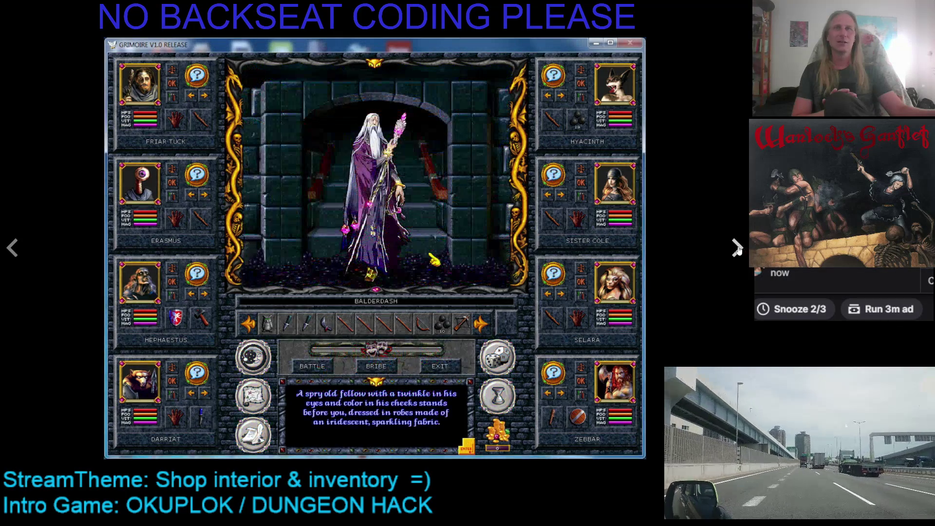
click(737, 248)
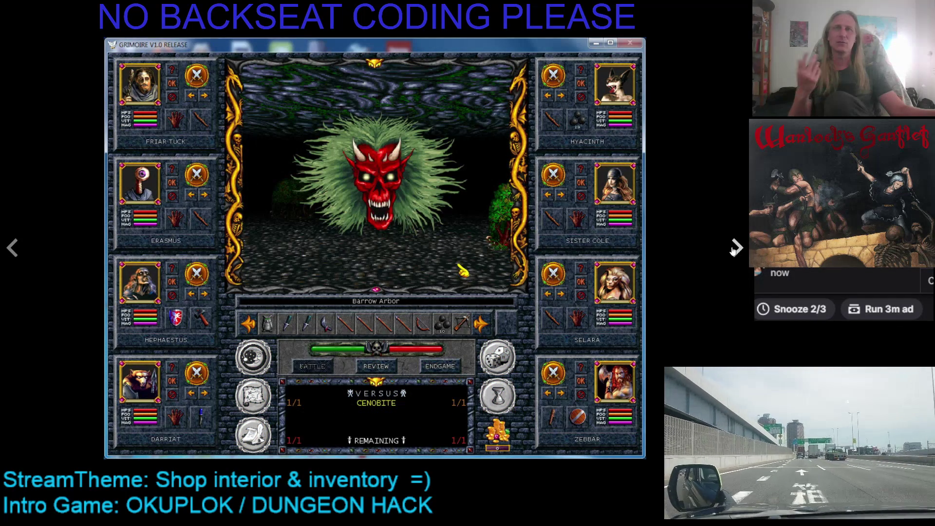
click(734, 249)
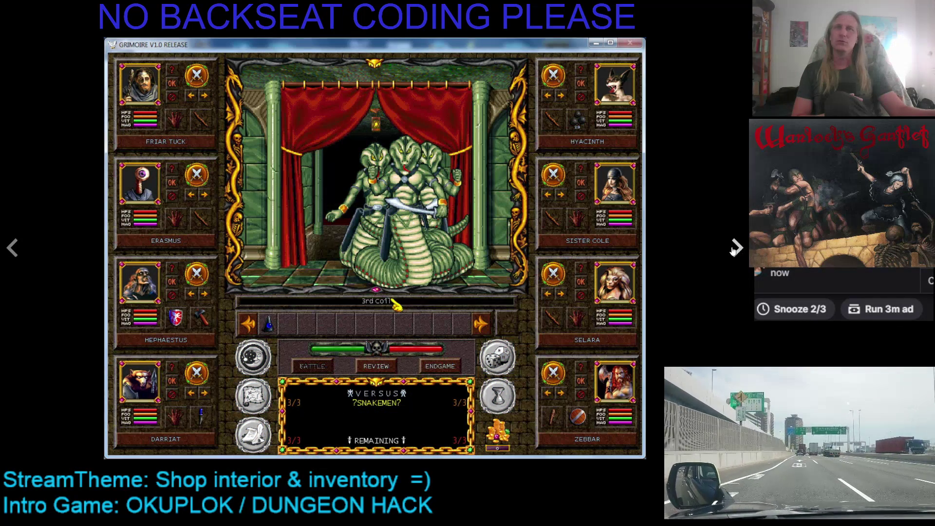
click(735, 248)
Browse White Cliffs, Sister Cole's sheet and alien strangers, then continue to the trailer video
click(733, 250)
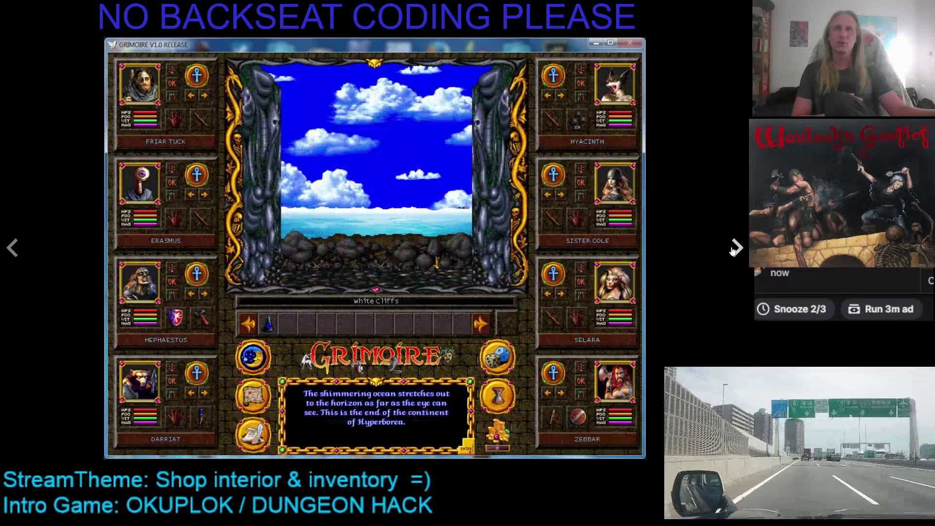
click(733, 249)
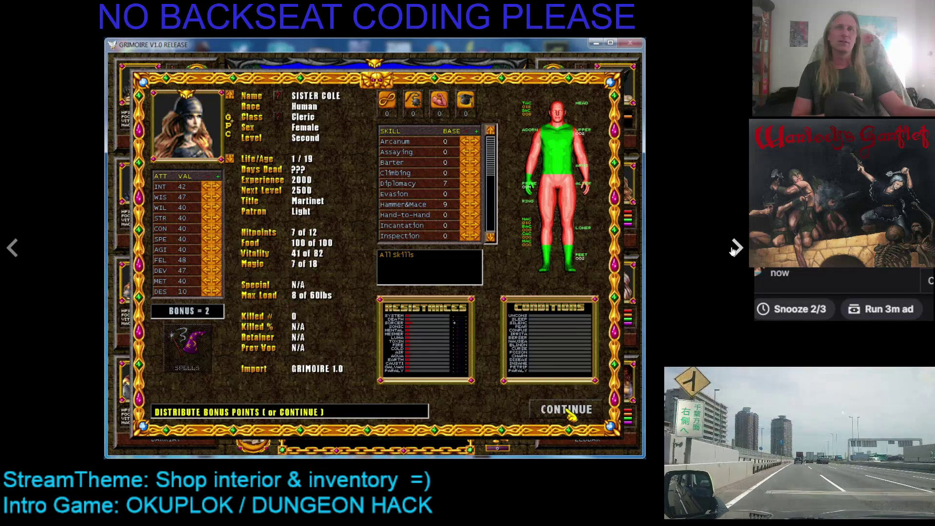
click(733, 250)
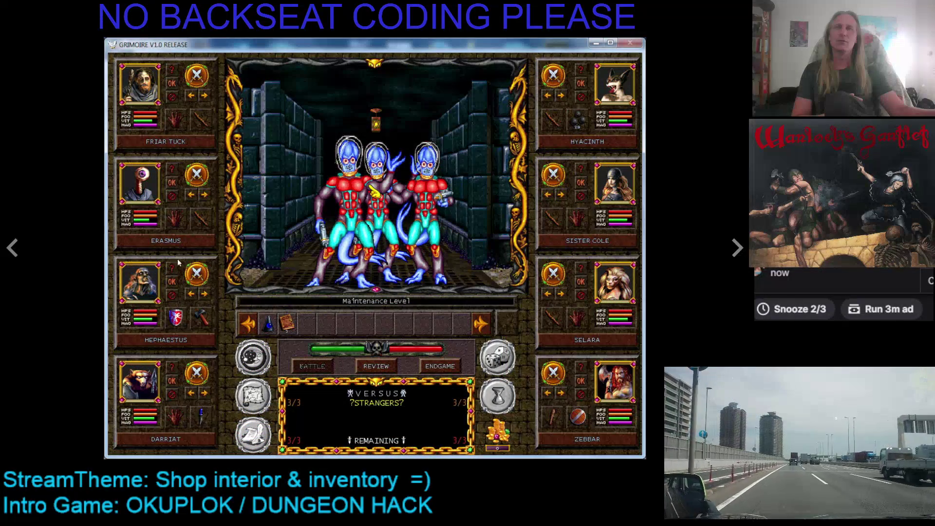
click(12, 249)
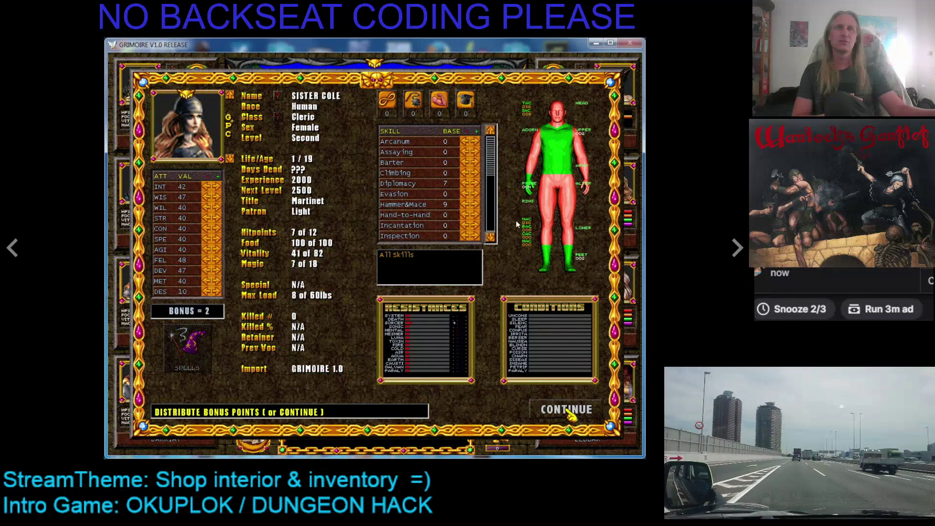
click(733, 250)
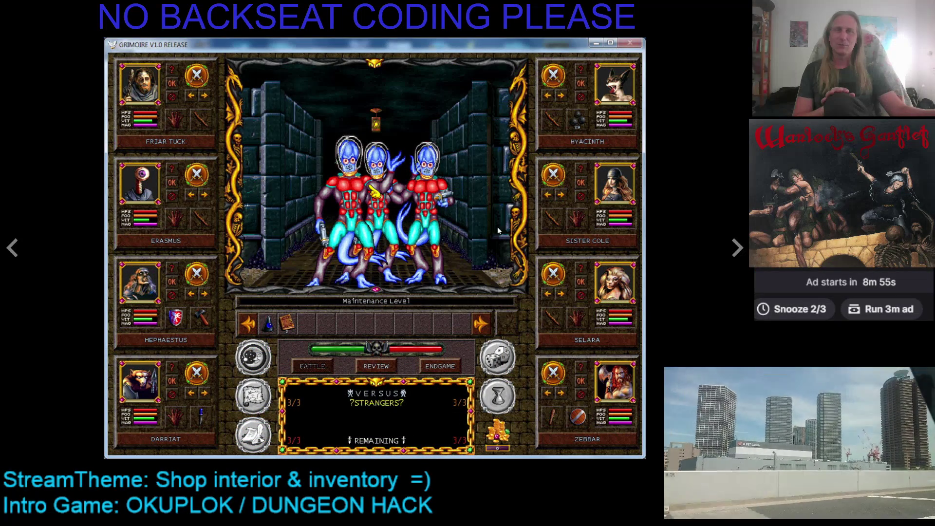
click(738, 250)
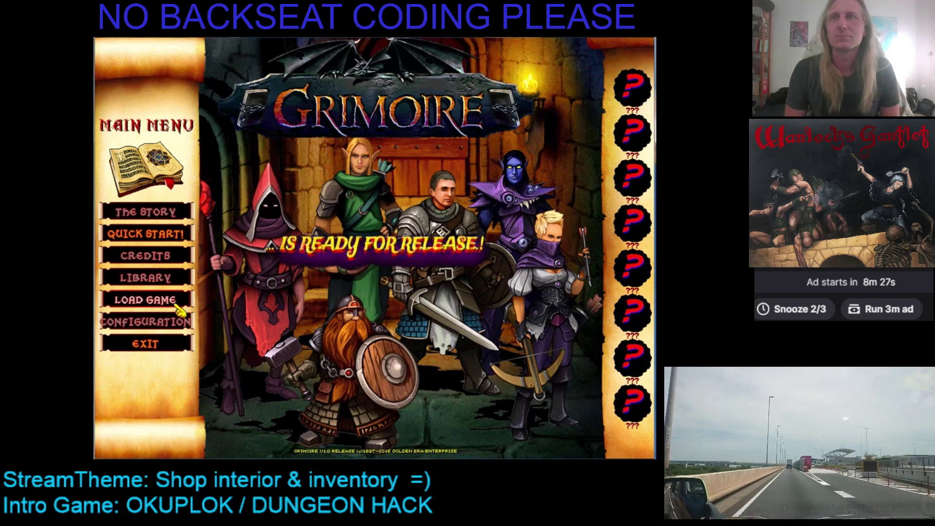
Play the Grimoire trailer full screen until it reaches the automapping scenes
click(179, 282)
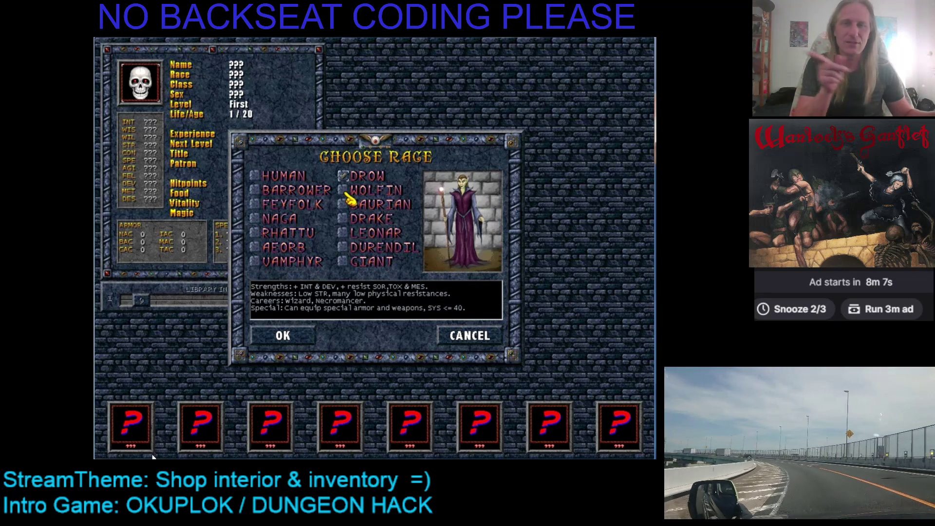
mouse_move(152, 457)
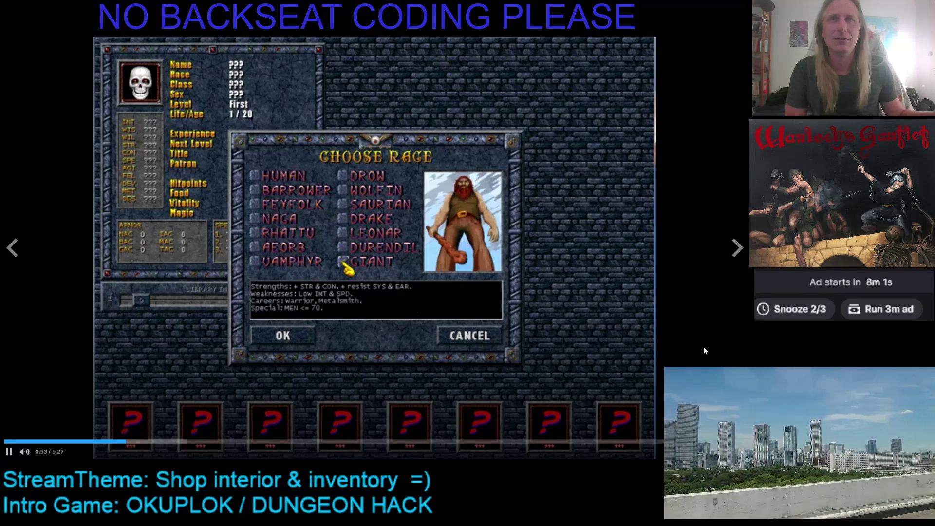
mouse_move(559, 317)
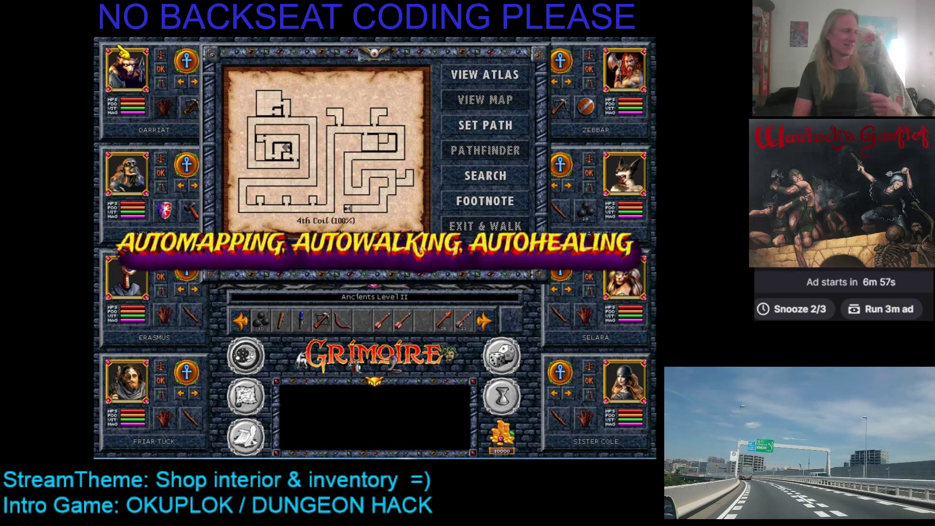
Exit full screen with Esc so the trailer plays inline to 'OPEN WORLD EXPLORATION'
mouse_move(744, 288)
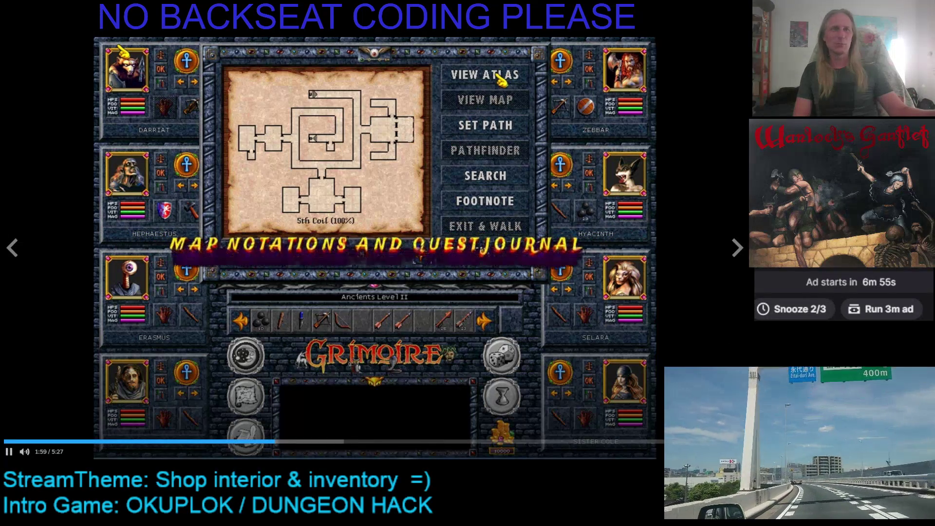
key(Escape)
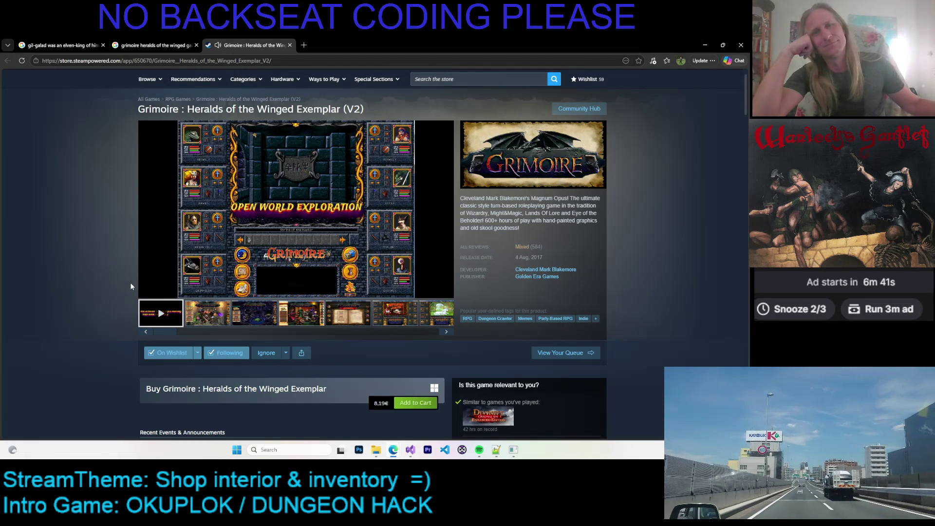
Watch the trailer full screen again, then return to the embedded player past the world atlas caption
mouse_move(179, 282)
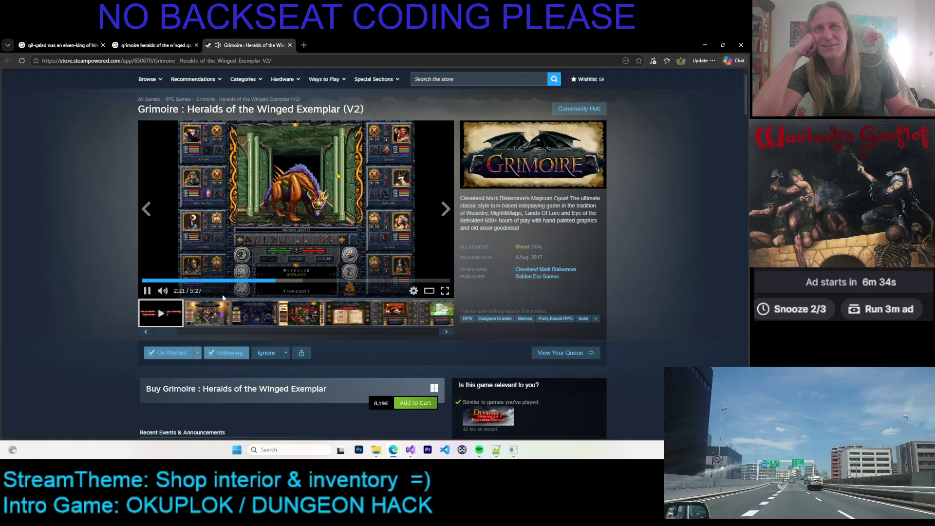
click(444, 291)
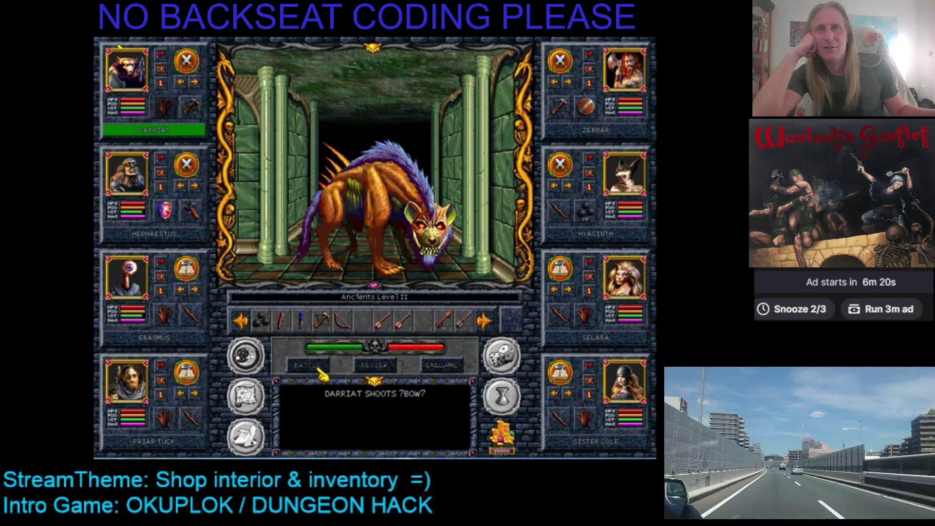
mouse_move(613, 282)
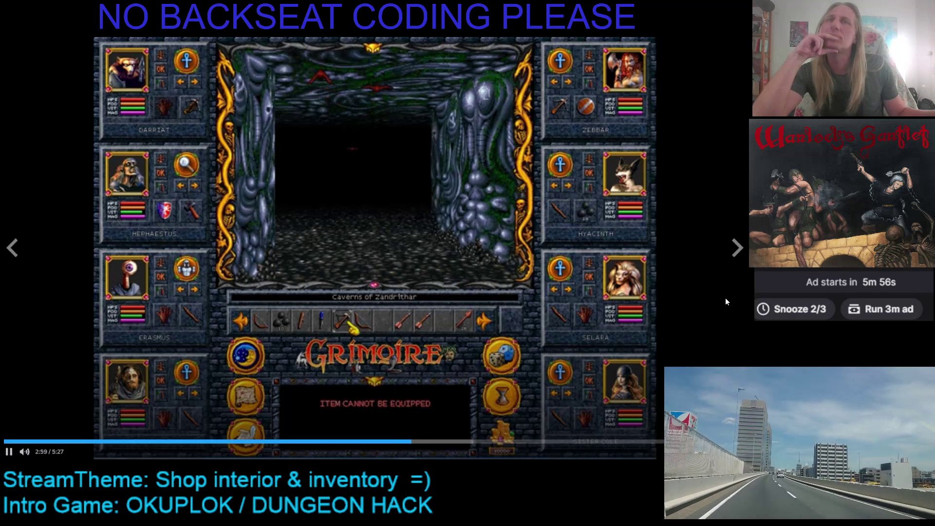
key(Escape)
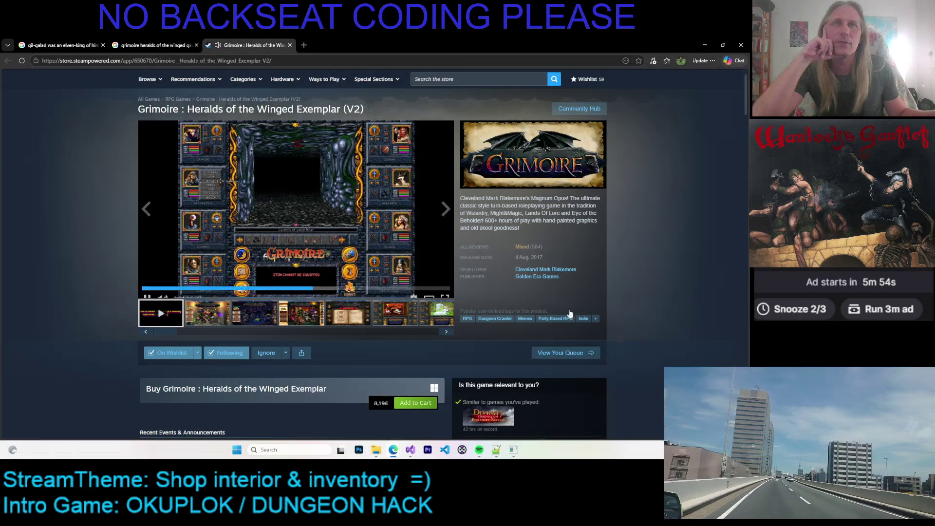
Pause the trailer at 3:04, minimize the browser and launch the pixel-art paint program
key(space)
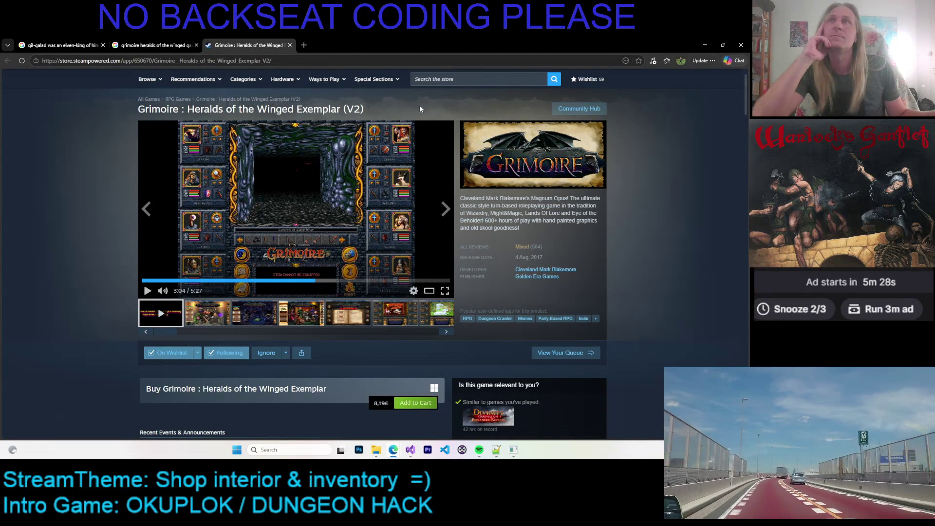
click(705, 42)
key(Return)
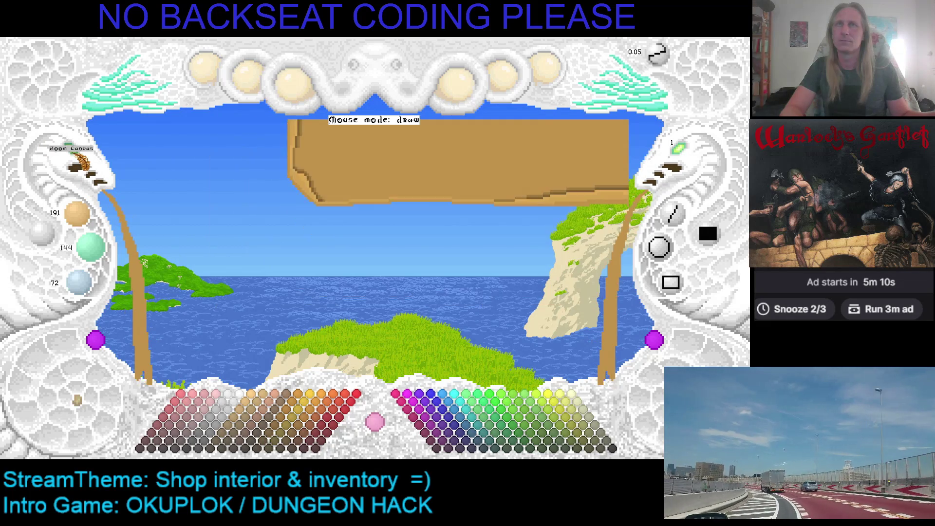
Resize the tan slab, shifting it left and stretching its right edge further into the sky
click(78, 165)
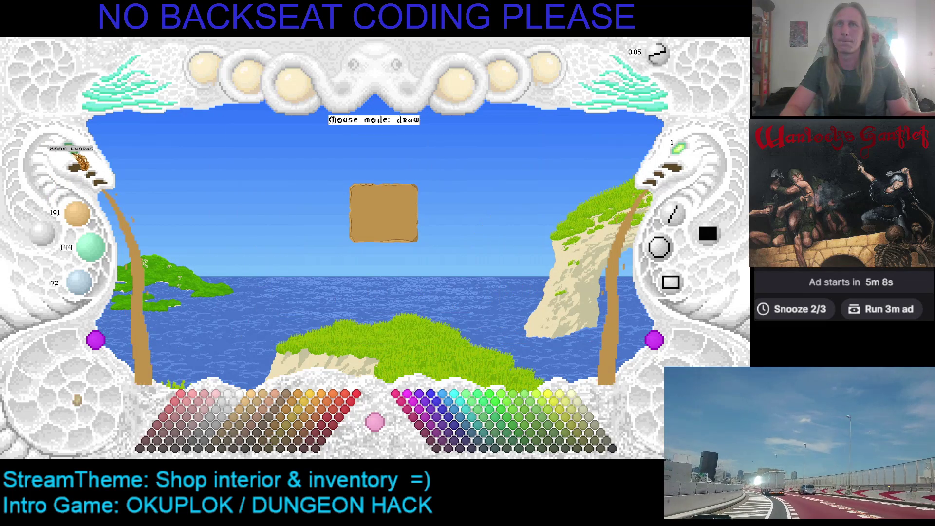
click(78, 164)
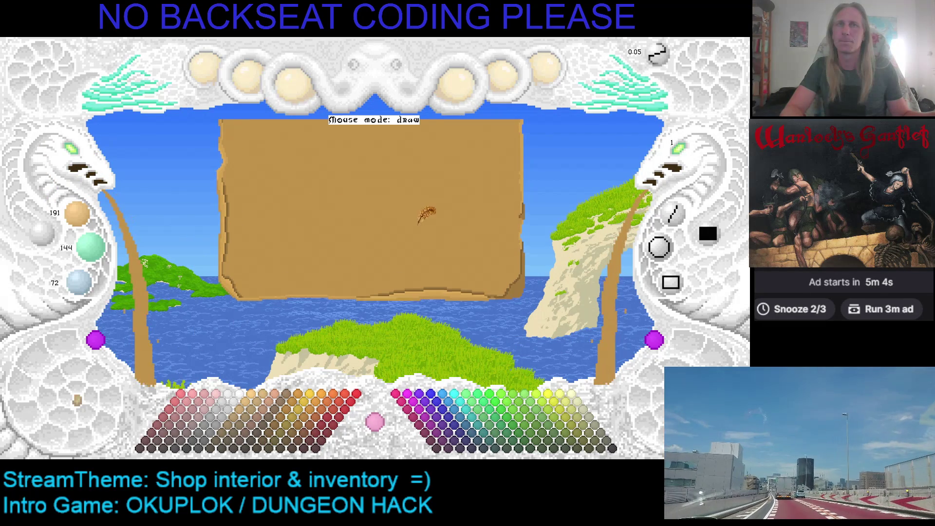
drag(419, 222, 383, 176)
click(76, 150)
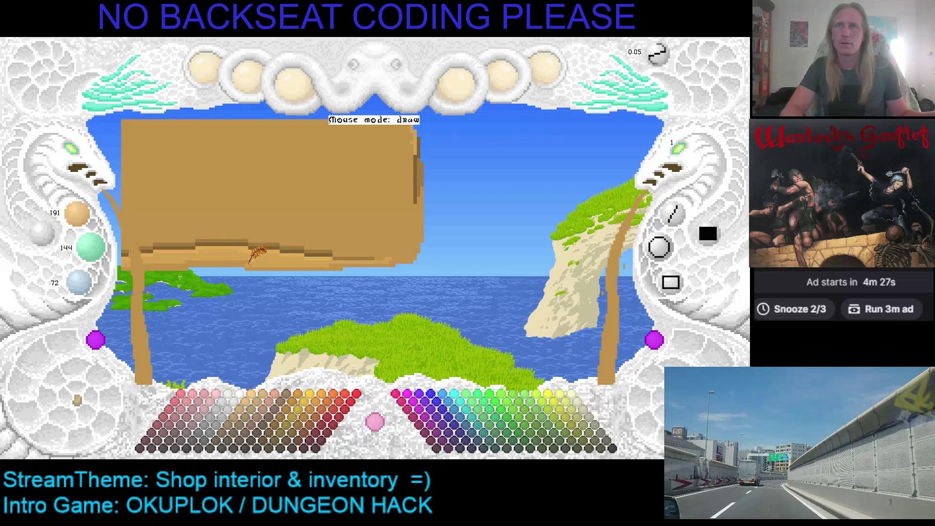
drag(258, 253, 334, 246)
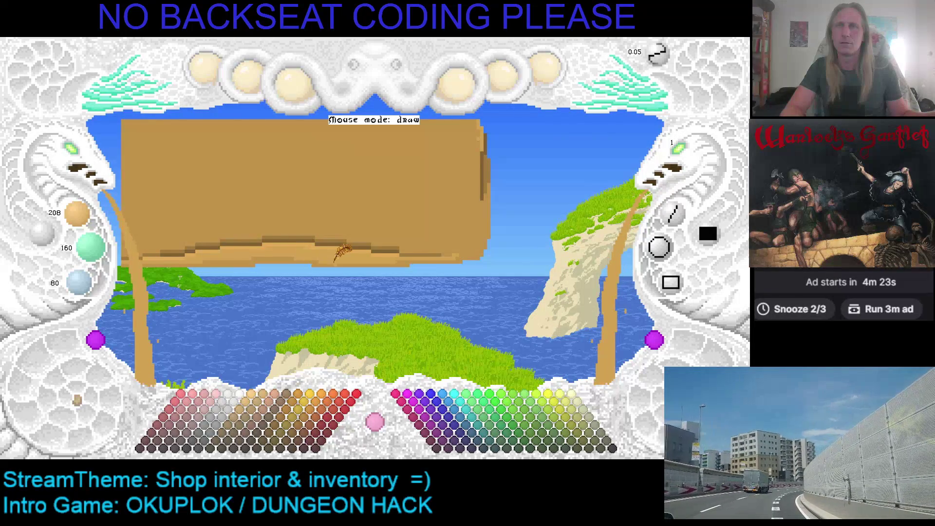
Pull the slab's right edge back left and lower its bottom, making it narrower and deeper
drag(400, 214, 329, 214)
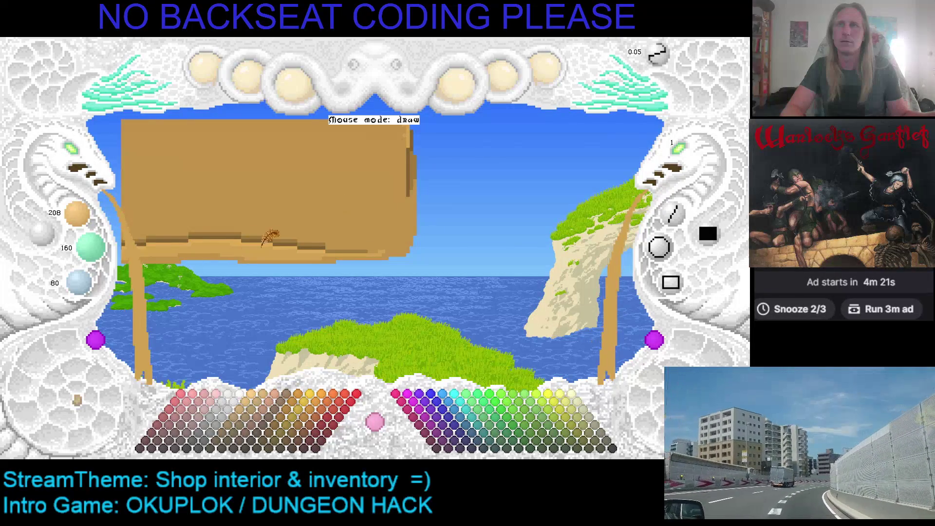
drag(185, 240, 323, 246)
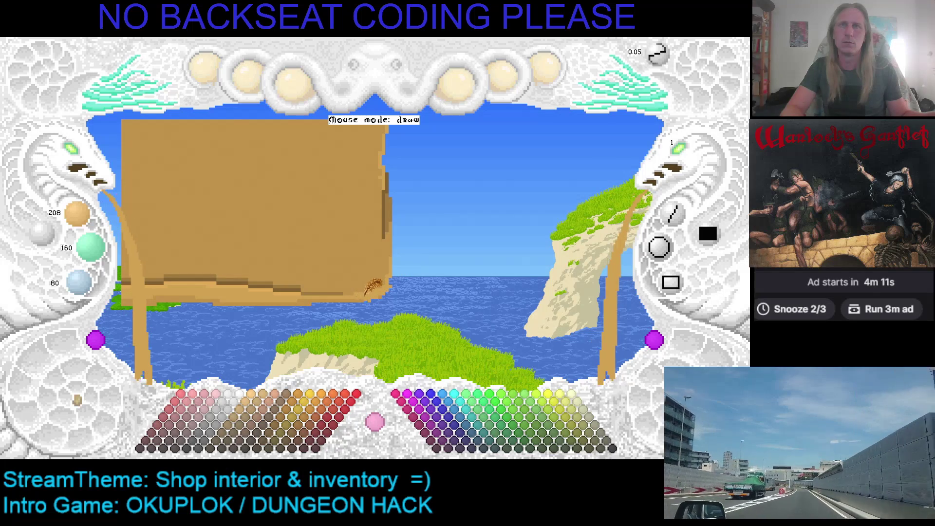
Pick the slab's brown 191/144/72 as the drawing colour and save the scene
key(r)
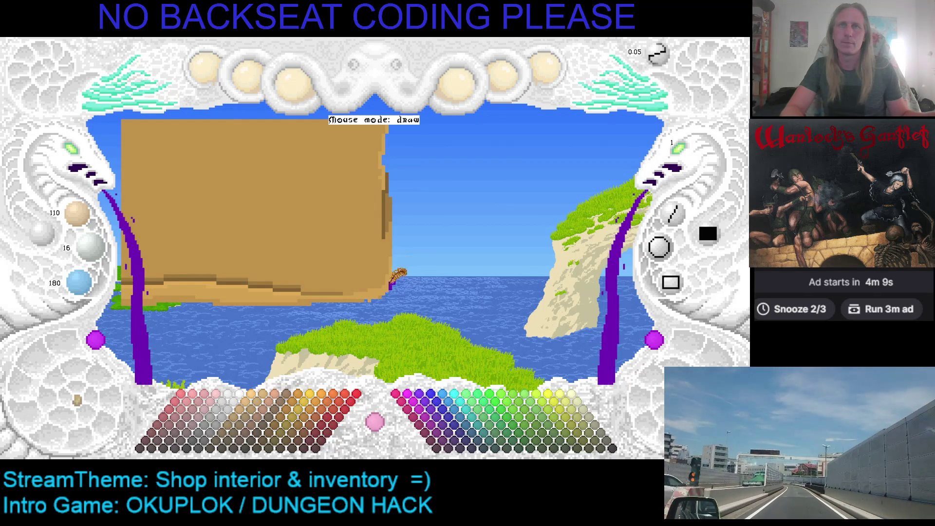
key(r)
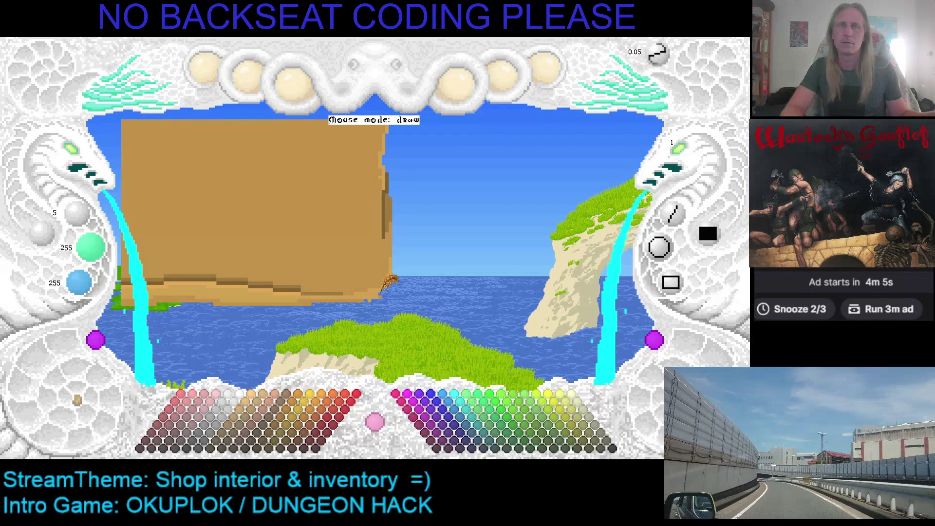
right_click(381, 288)
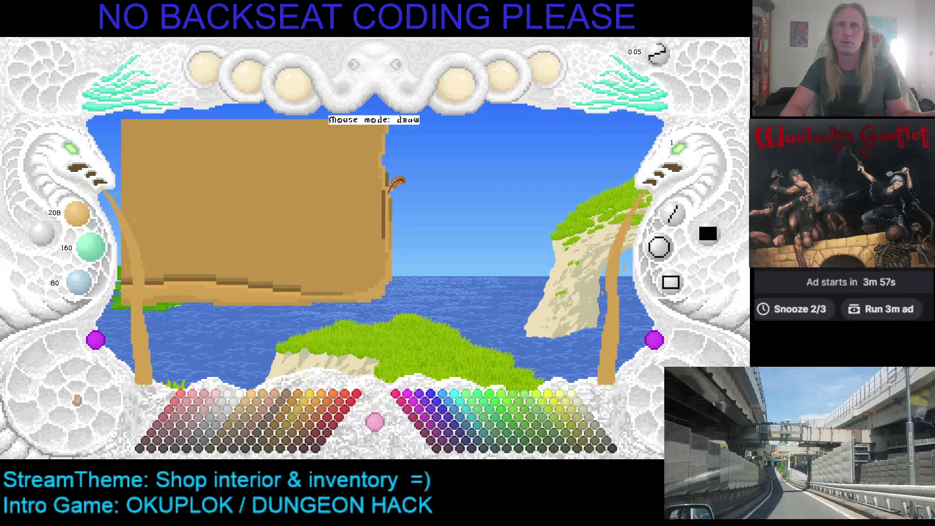
key(ctrl+s)
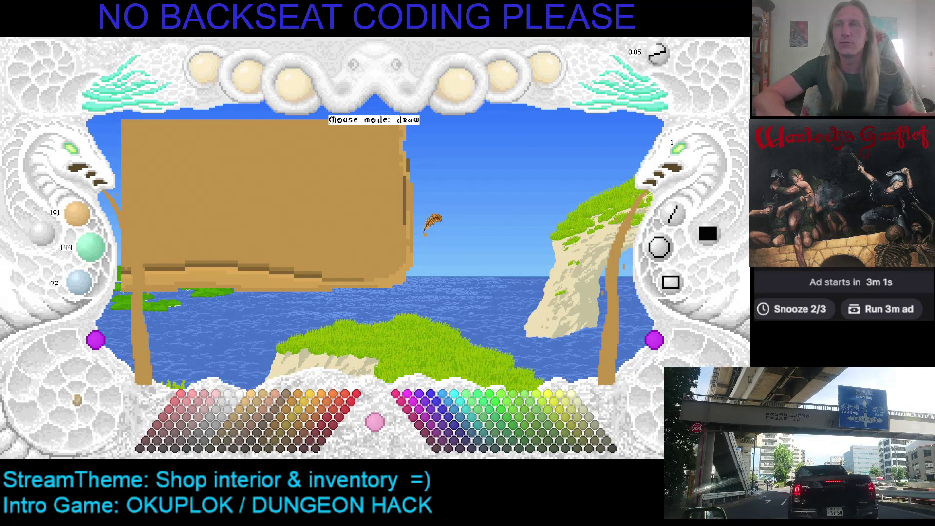
Redraw the slab's right and bottom edges so it stops mid-sky, reaches lower, with dark right shading
drag(423, 233, 363, 245)
mouse_move(135, 164)
mouse_down()
mouse_move(335, 205)
mouse_move(330, 280)
mouse_up()
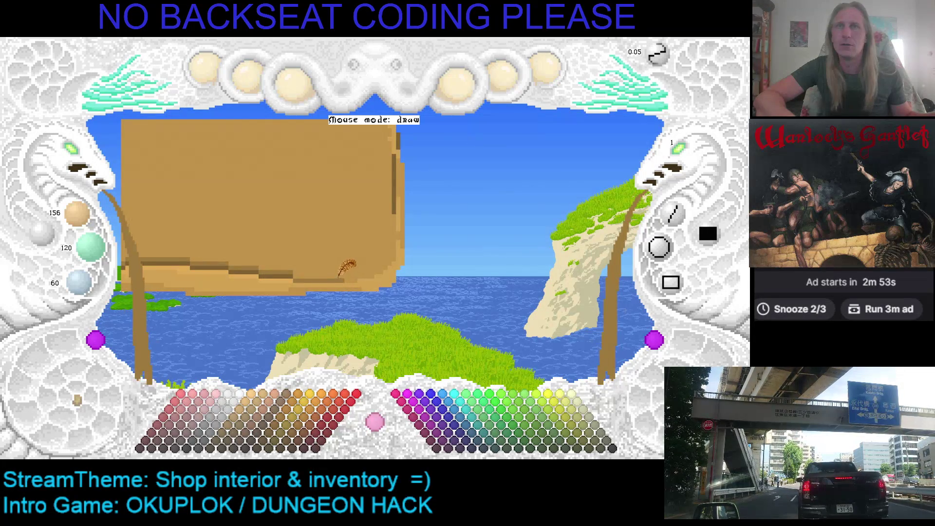
drag(339, 279, 364, 266)
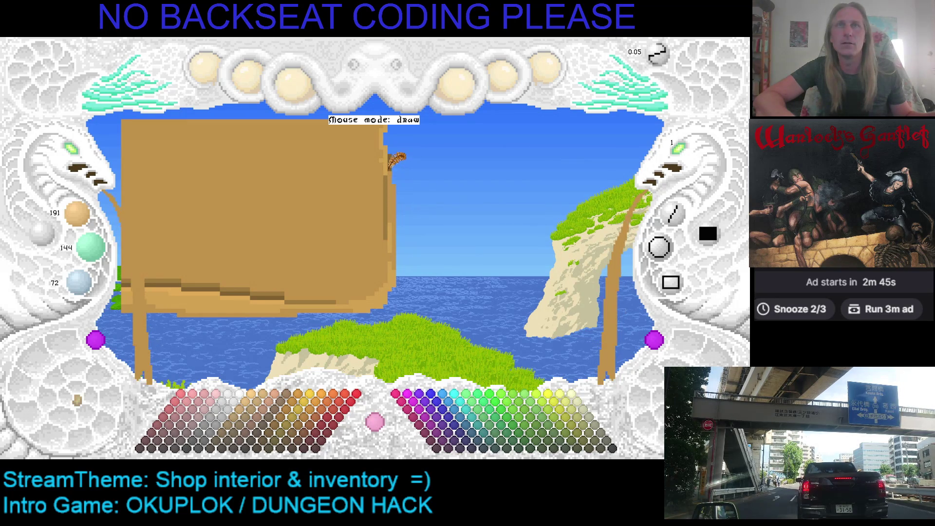
drag(390, 169, 405, 194)
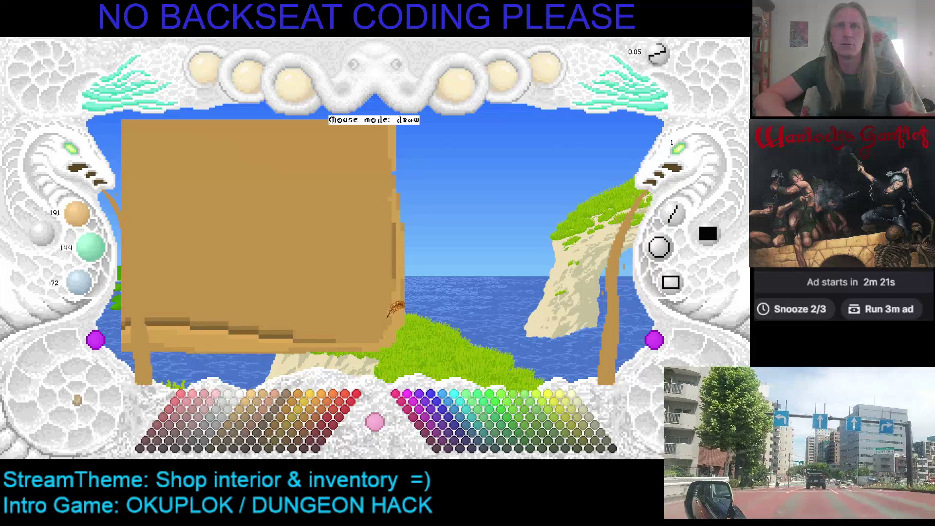
Lighten the drawing colour to tan 208/160/80 on the colour wheel
scroll(402, 268, up, 2)
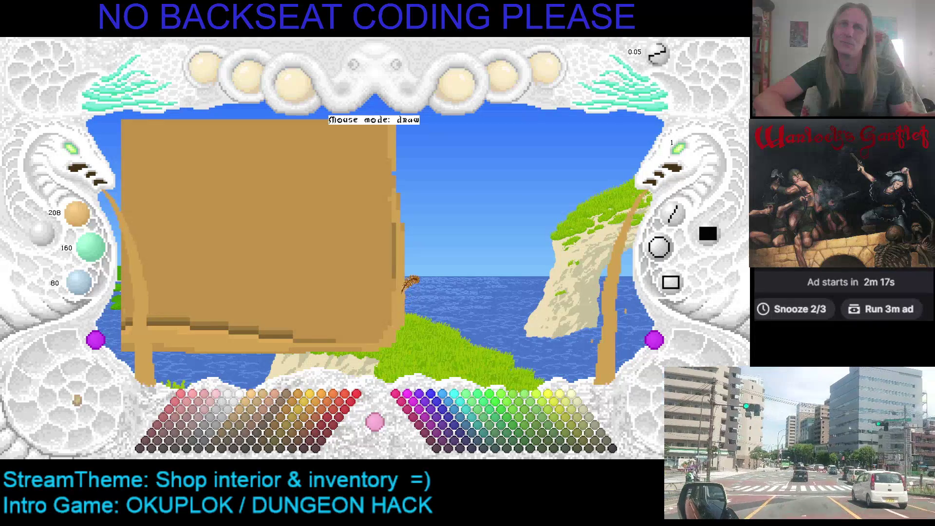
Toggle the colour to cyan and back to tan, raise the slab's bottom edge, then undo it
key(c)
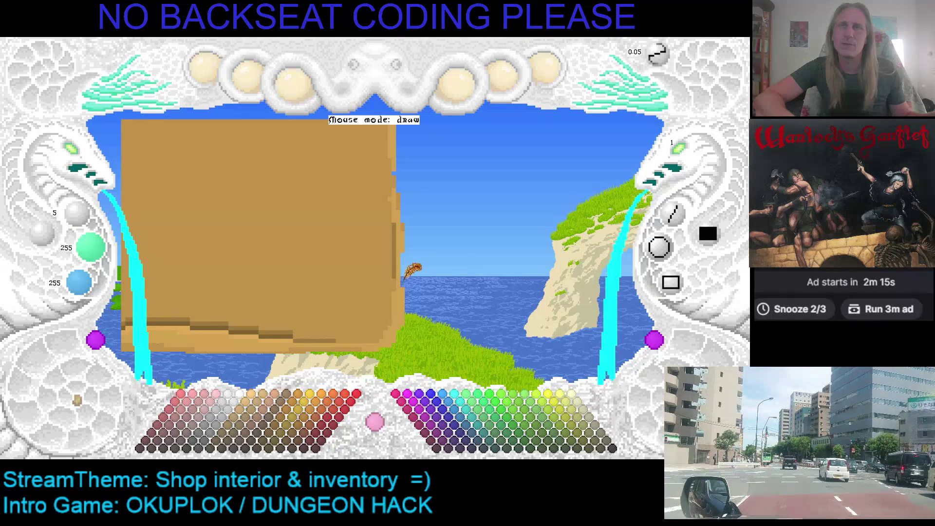
key(ctrl+z)
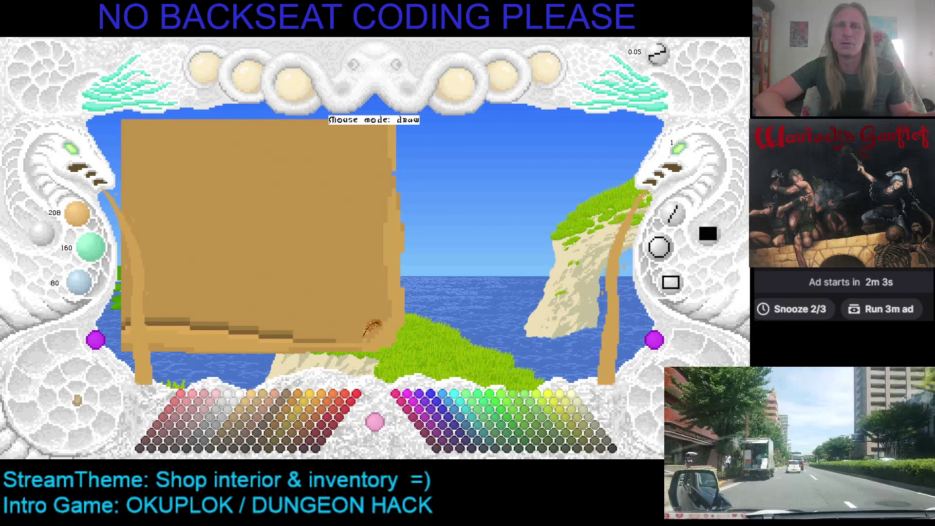
drag(356, 327, 359, 313)
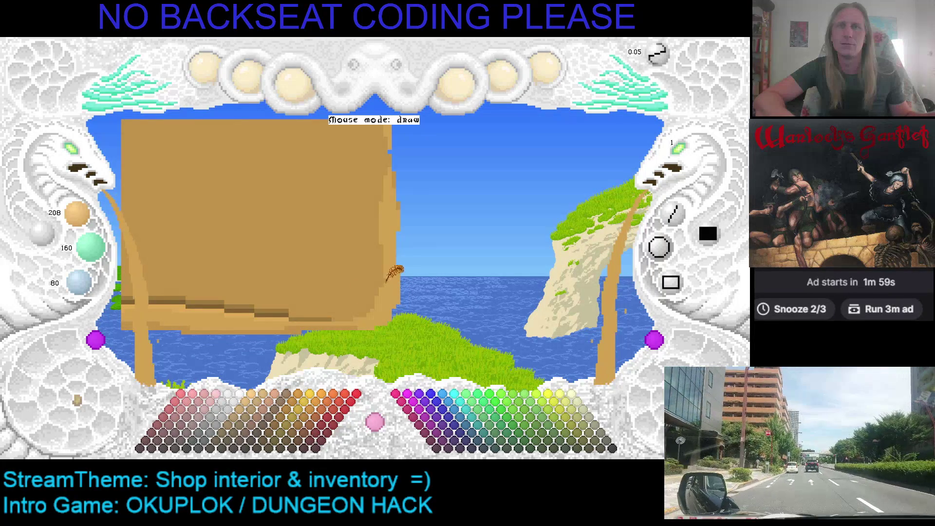
key(ctrl+z)
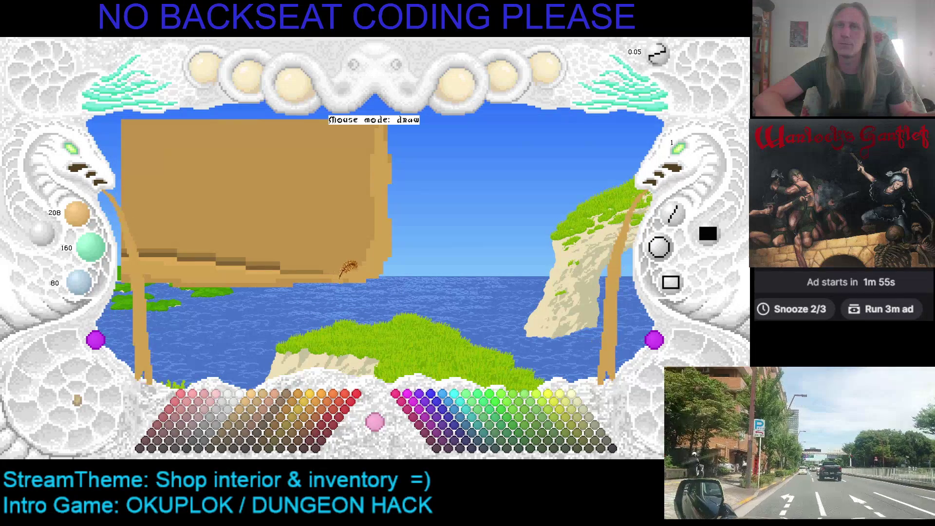
key(ctrl+z)
Save, step back to an earlier narrower slab, and repaint it with stepped dark bottom stripes
key(ctrl+s)
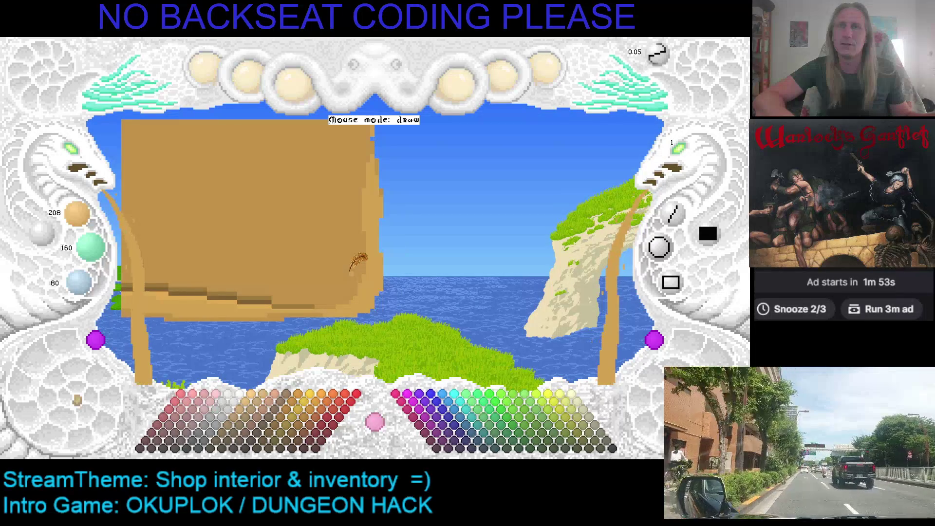
key(ctrl+z)
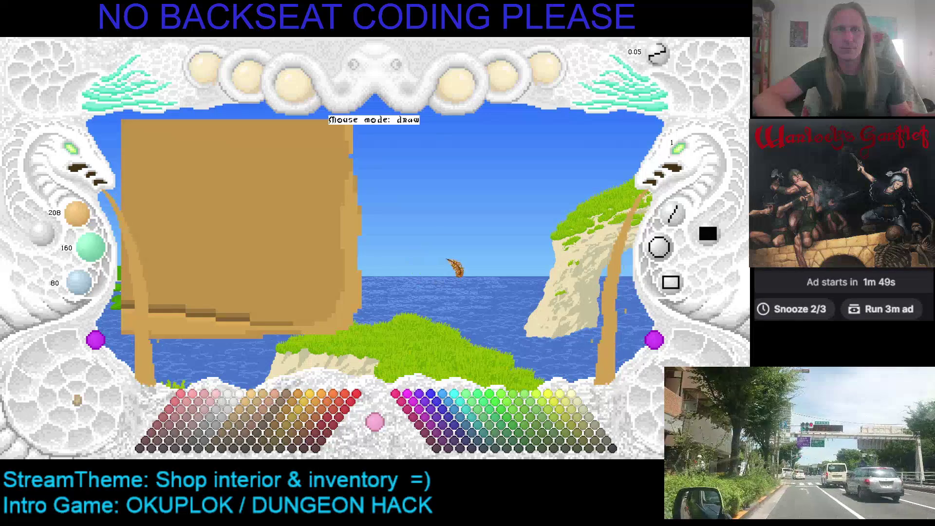
key(ctrl+z)
key(ctrl+z)
key(ctrl+z)
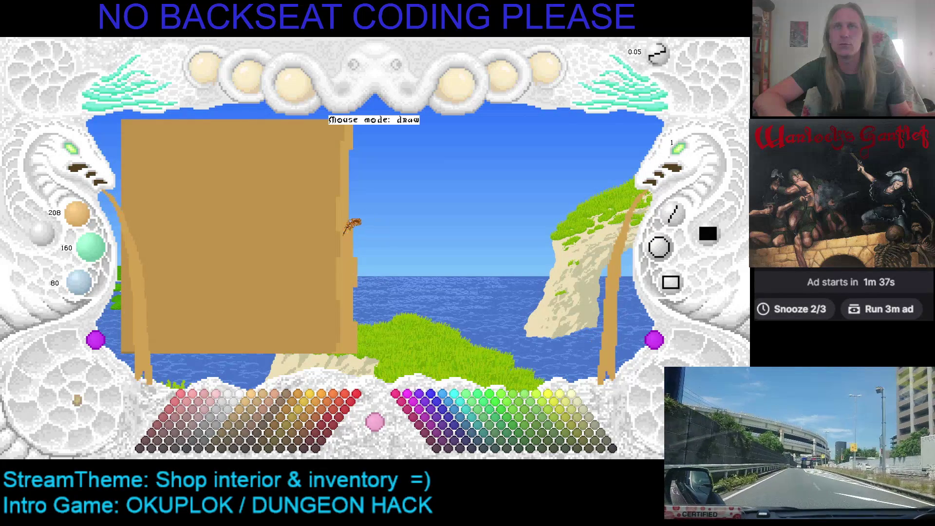
drag(355, 232, 341, 203)
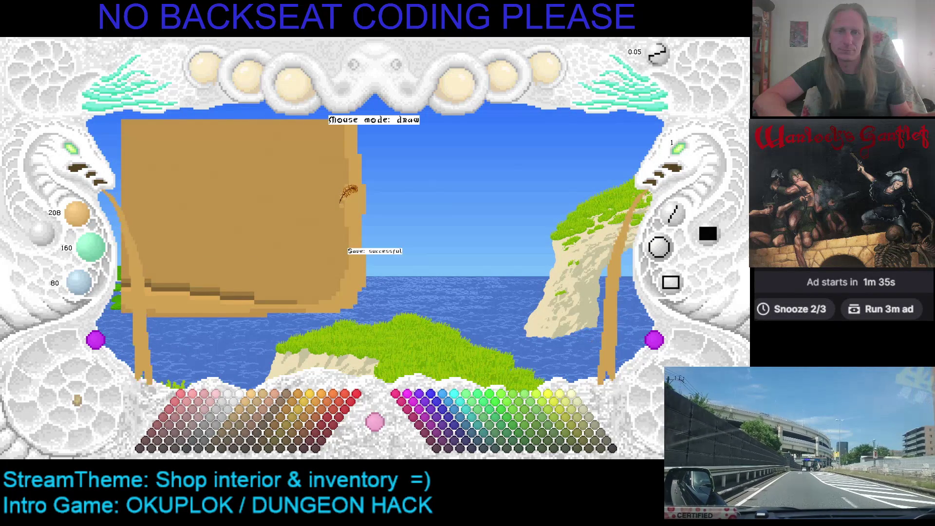
drag(340, 204, 361, 312)
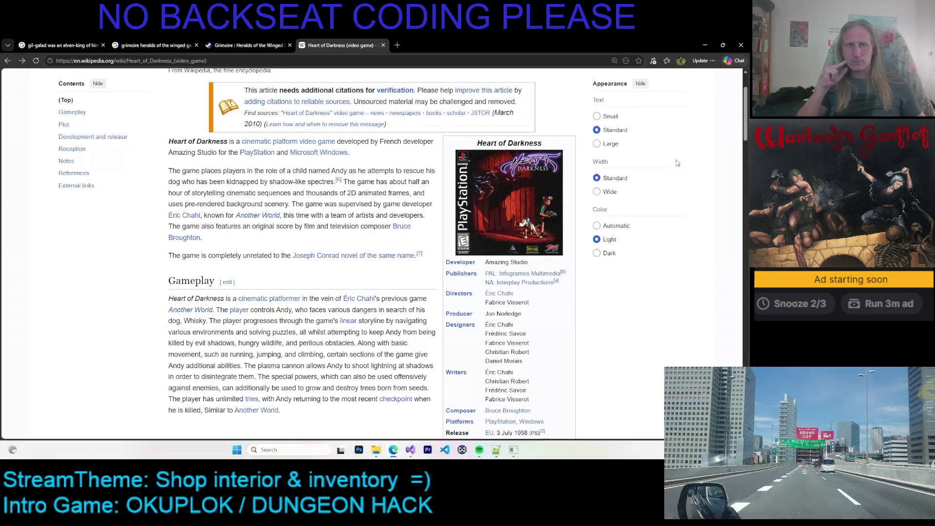
View the Heart of Darkness cover art at full size, then return to the article
click(533, 202)
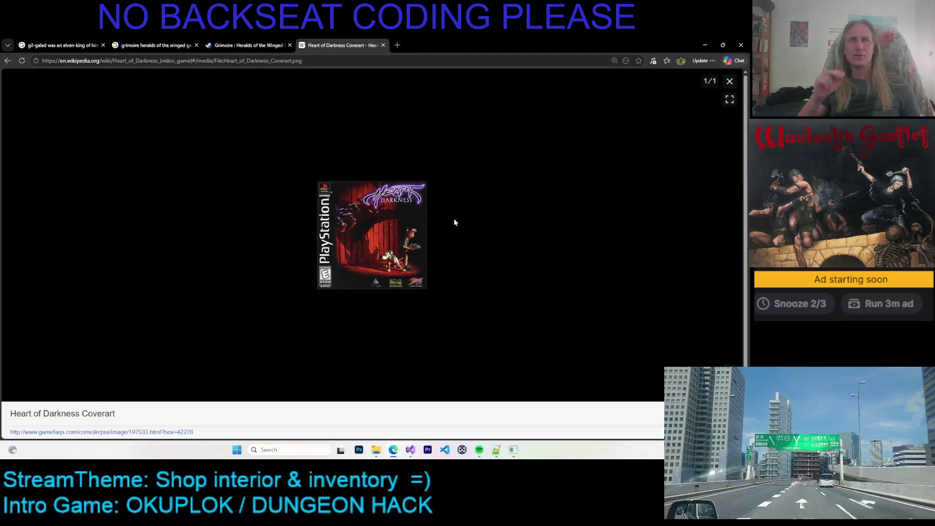
click(394, 229)
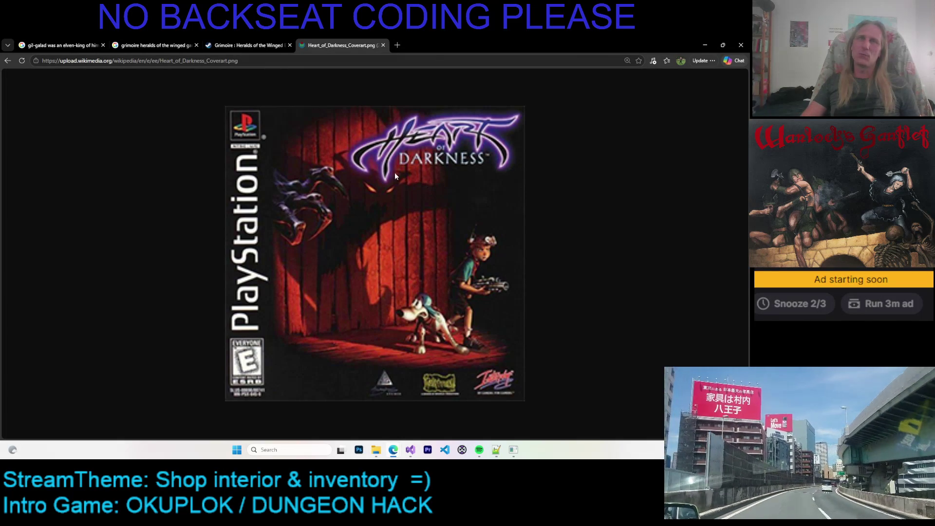
click(8, 60)
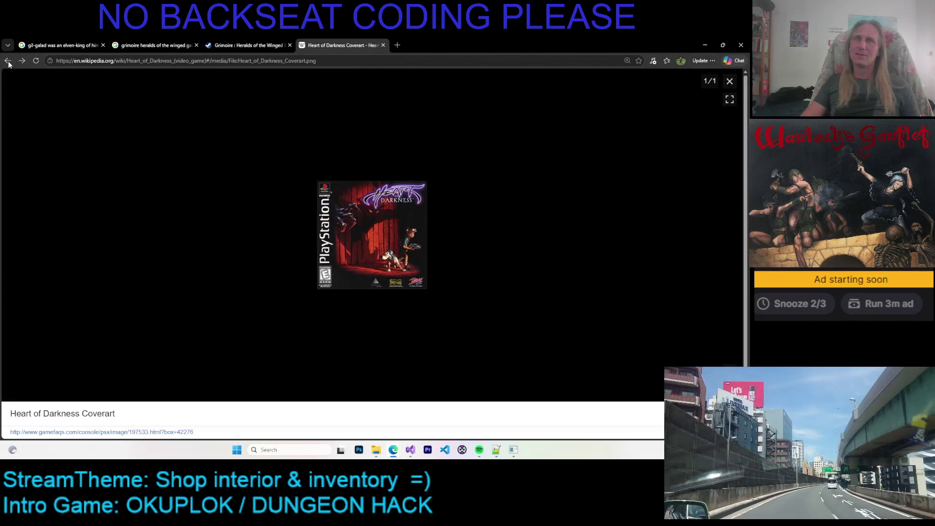
click(730, 81)
Open Éric Chahi's article at his Games list and right-click the Another World entry
scroll(730, 81, down, 5)
scroll(730, 81, down, 5)
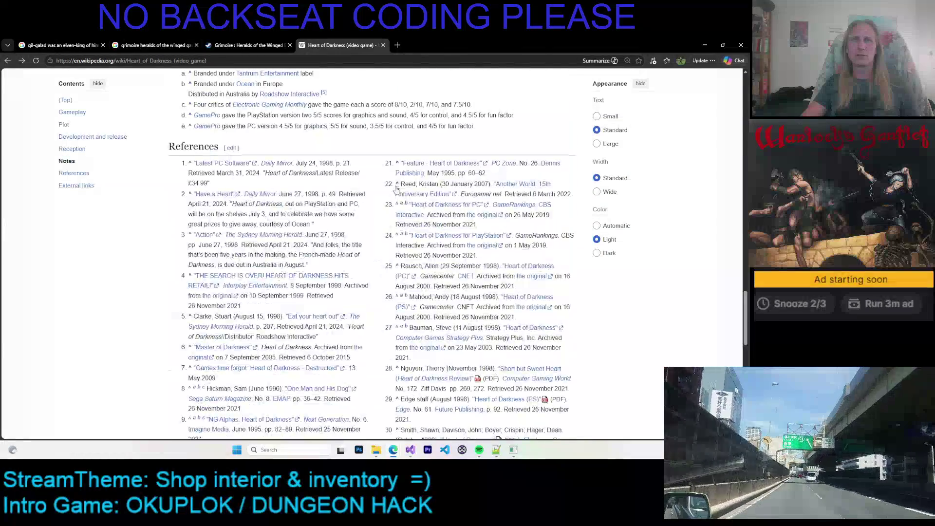
click(6, 60)
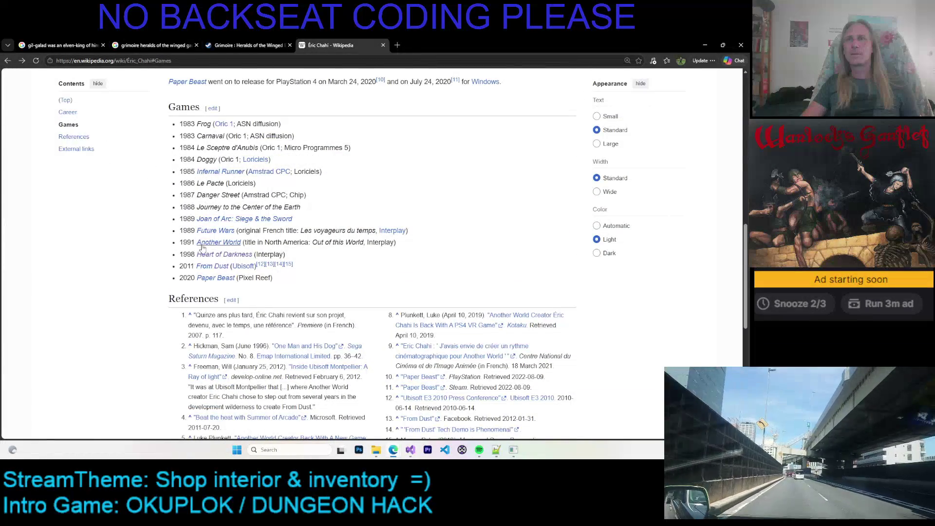
mouse_move(218, 283)
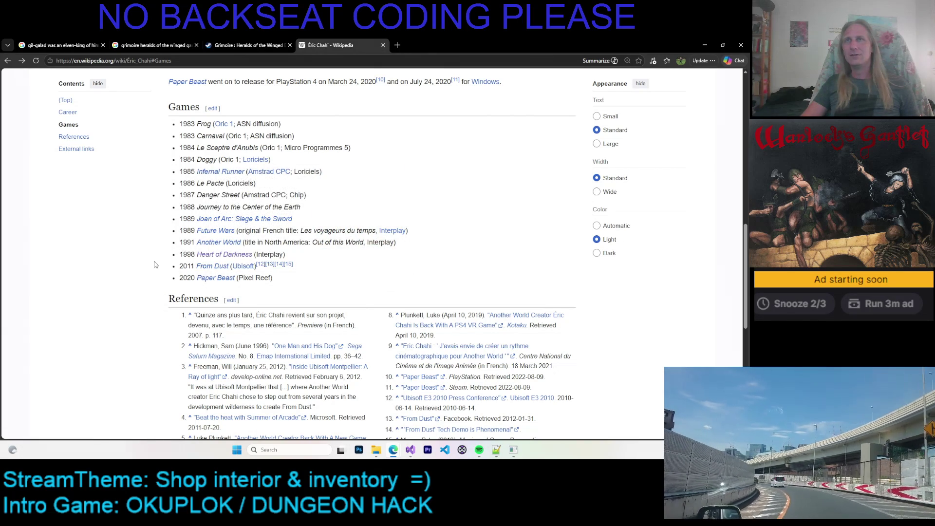
right_click(220, 244)
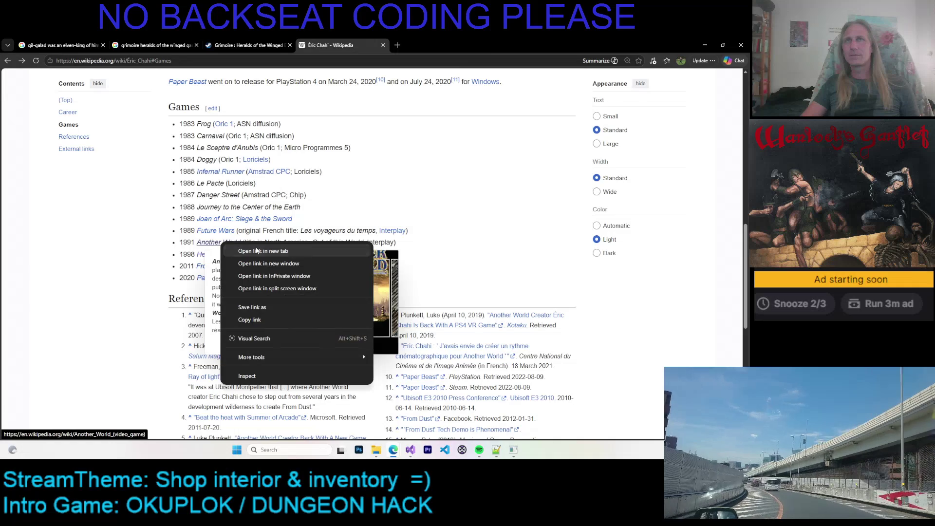
Open Another World in a new tab, then open Flashback from its Legacy section in another
click(258, 247)
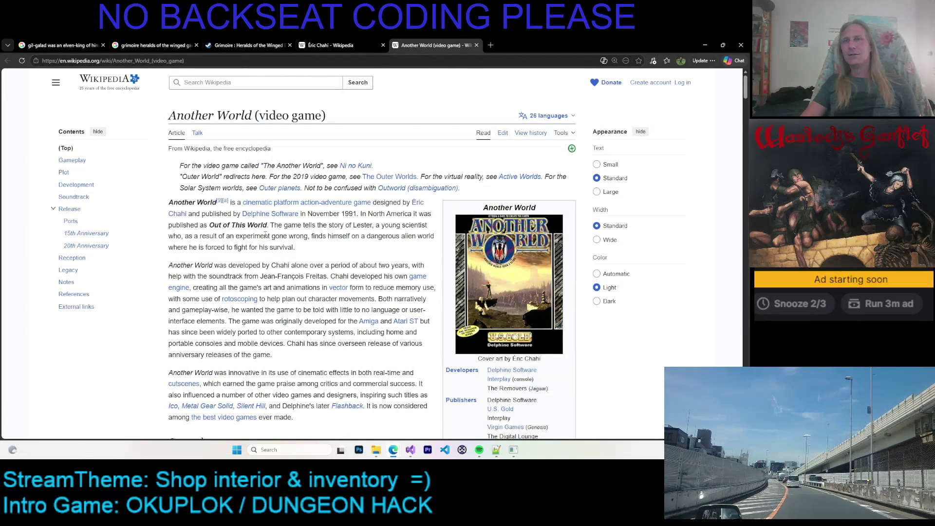
scroll(286, 251, down, 2)
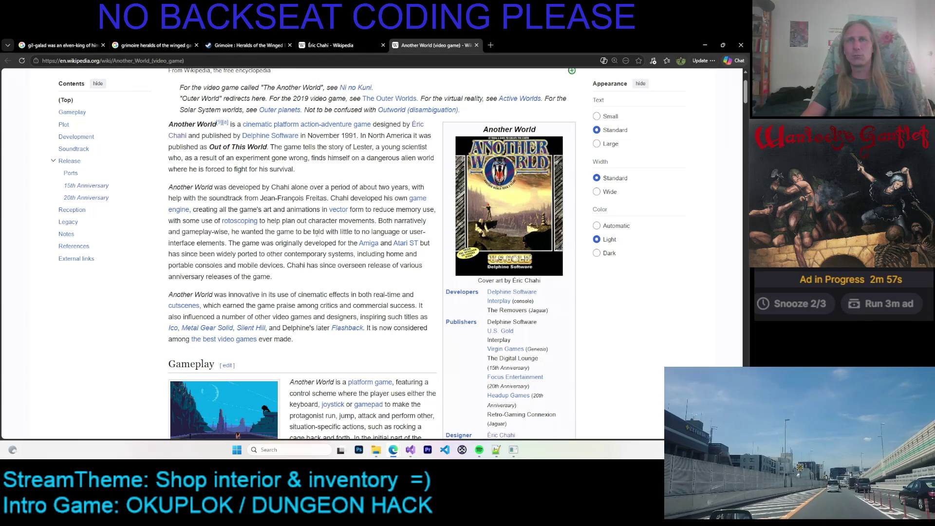
click(68, 221)
right_click(302, 254)
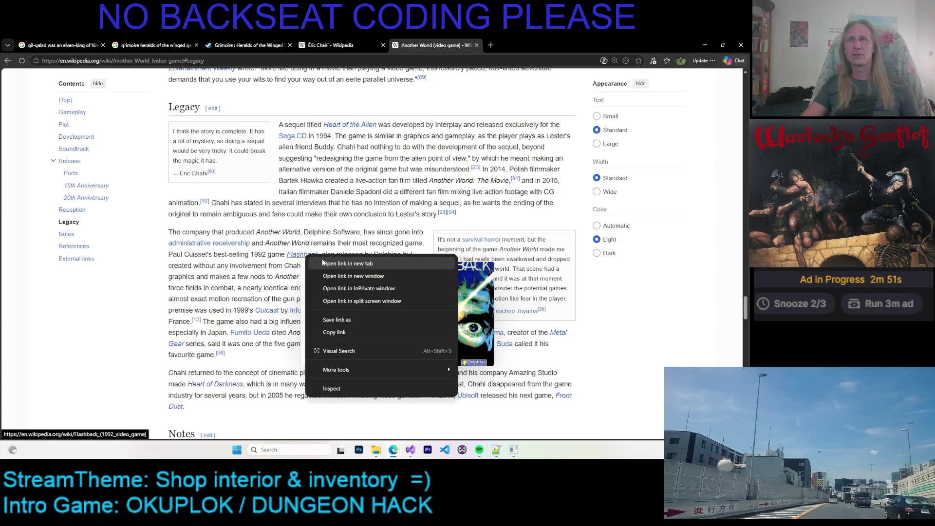
click(331, 265)
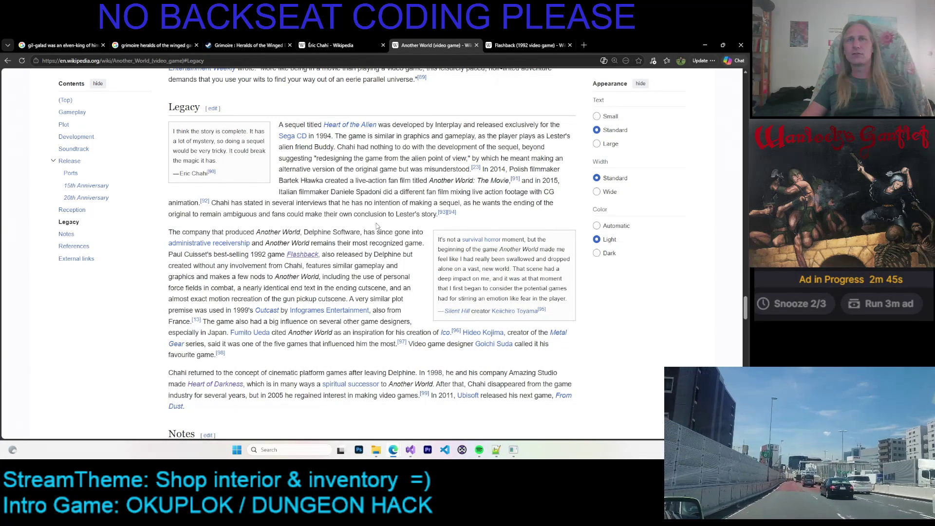
Highlight passages on Delphine Software, Flashback's gameplay and Another World nods, then switch to the Flashback tab
drag(232, 240, 280, 171)
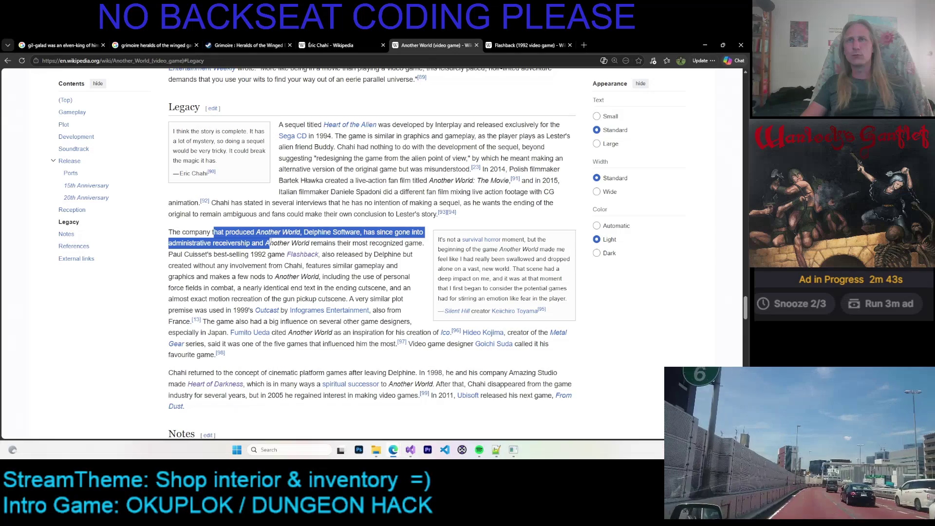
click(278, 259)
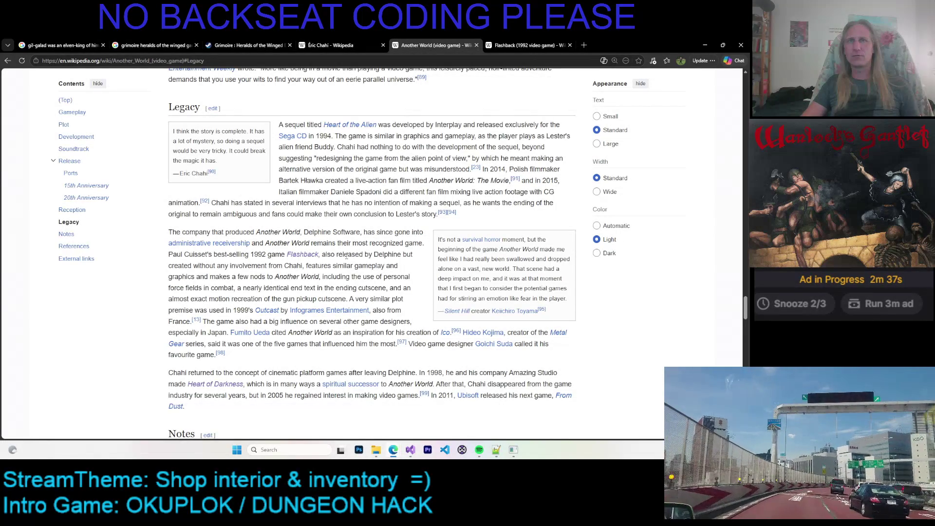
mouse_move(215, 254)
mouse_down()
mouse_move(227, 268)
mouse_move(220, 280)
mouse_up()
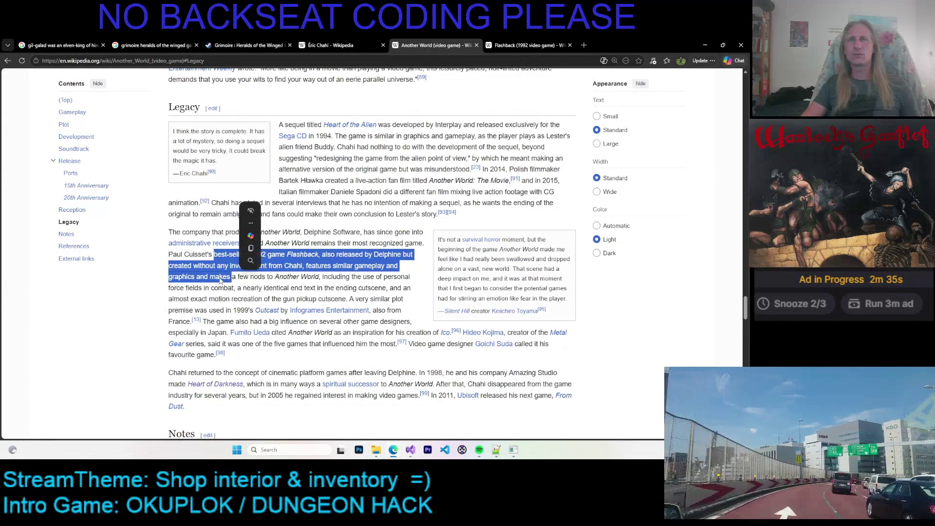
click(252, 284)
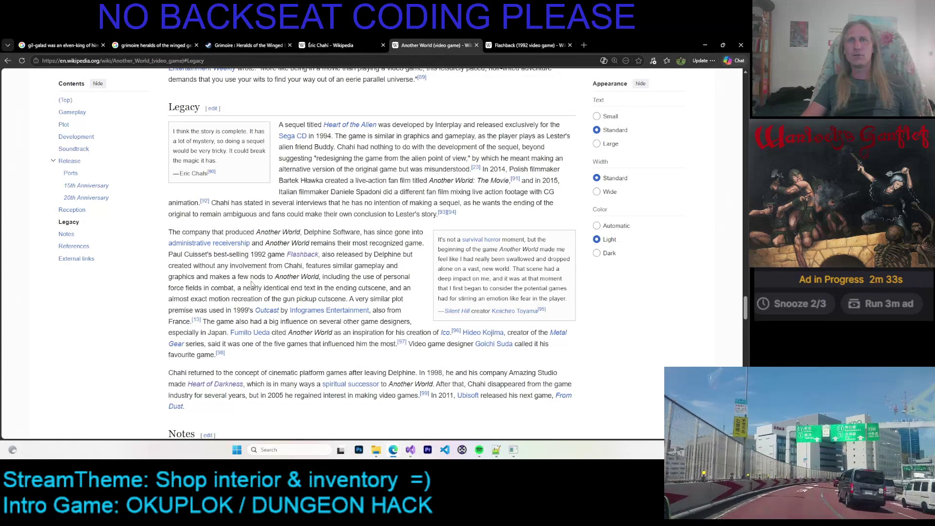
drag(223, 266, 254, 289)
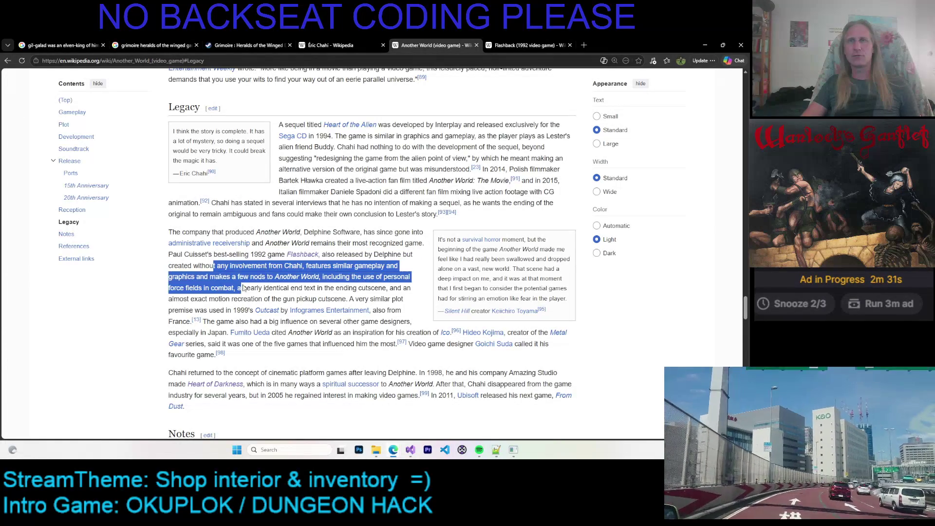
click(225, 280)
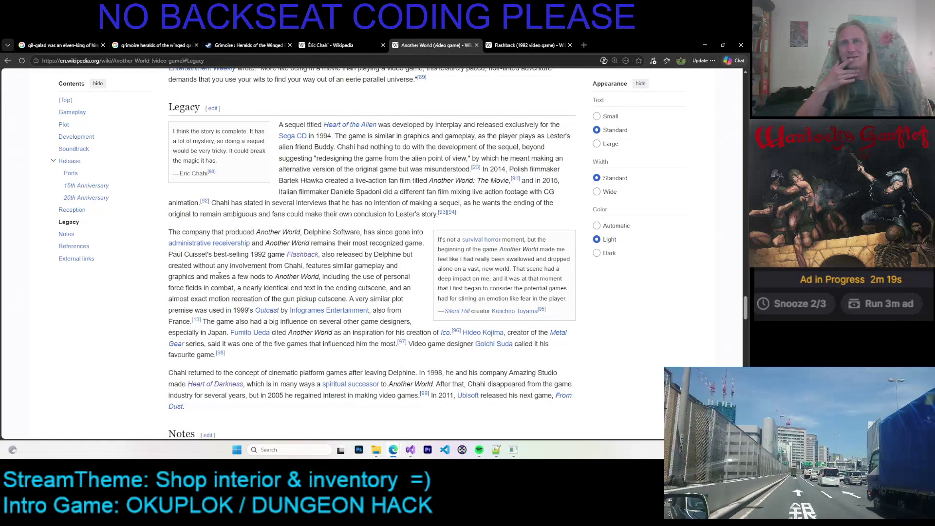
key(ctrl+Tab)
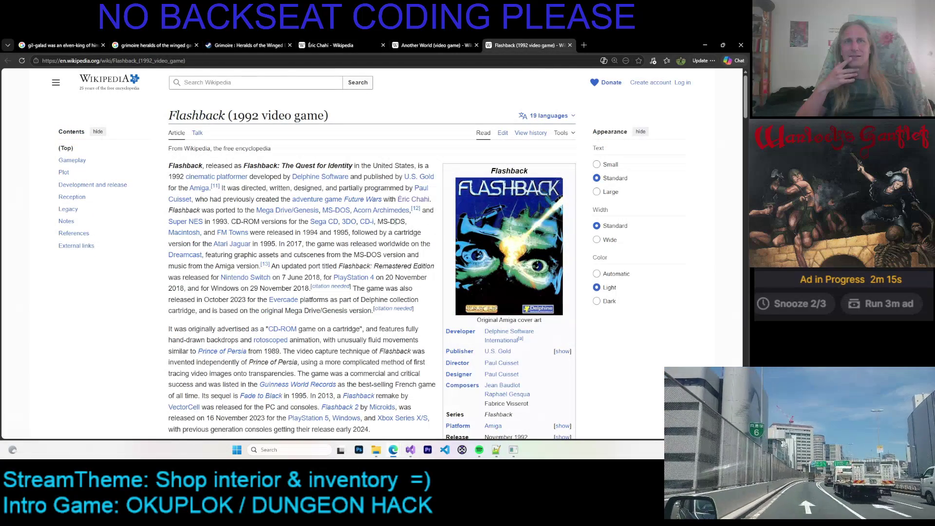
View the Flashback gameplay screenshot's full-size image file, then close the image viewer
scroll(412, 218, down, 3)
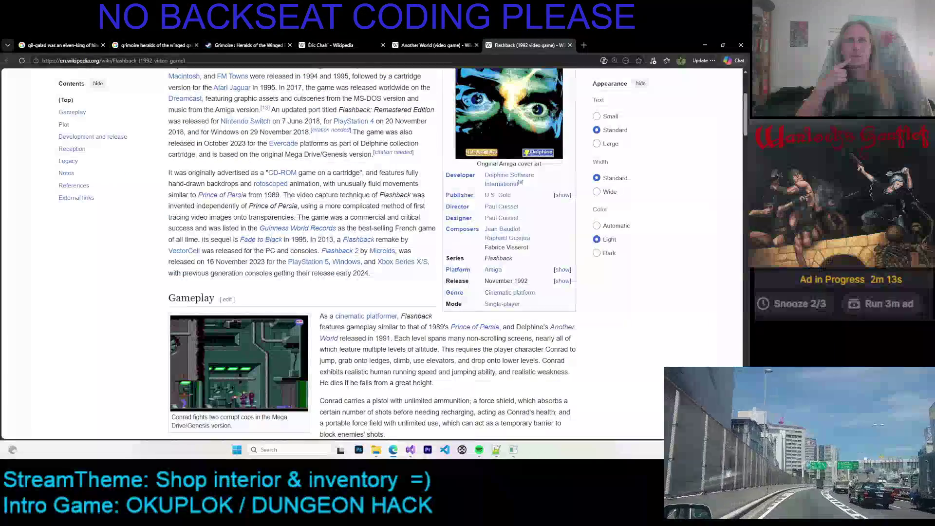
scroll(412, 217, down, 2)
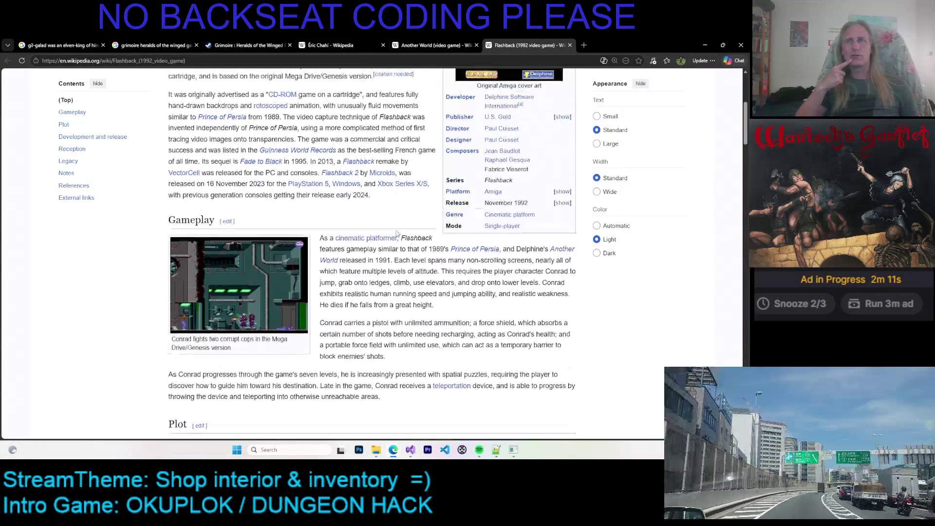
scroll(273, 301, down, 3)
scroll(273, 301, up, 2)
click(269, 222)
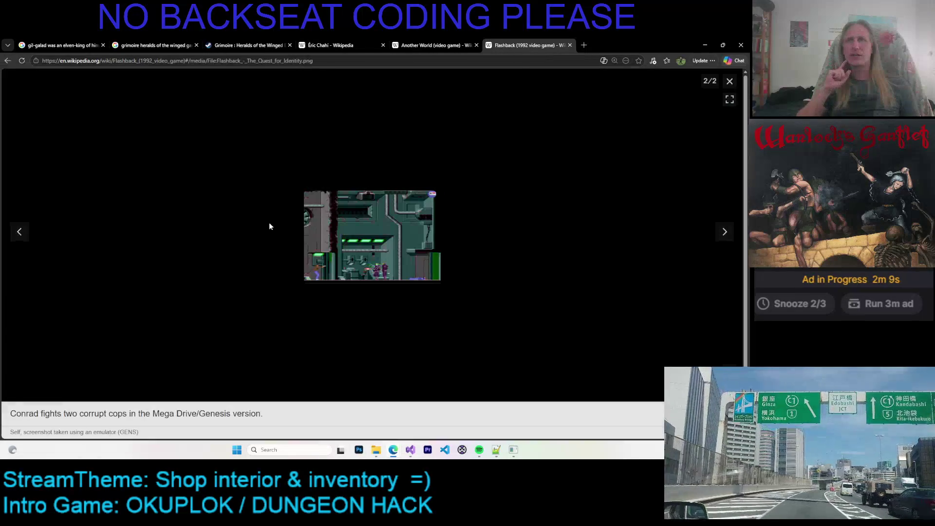
click(373, 217)
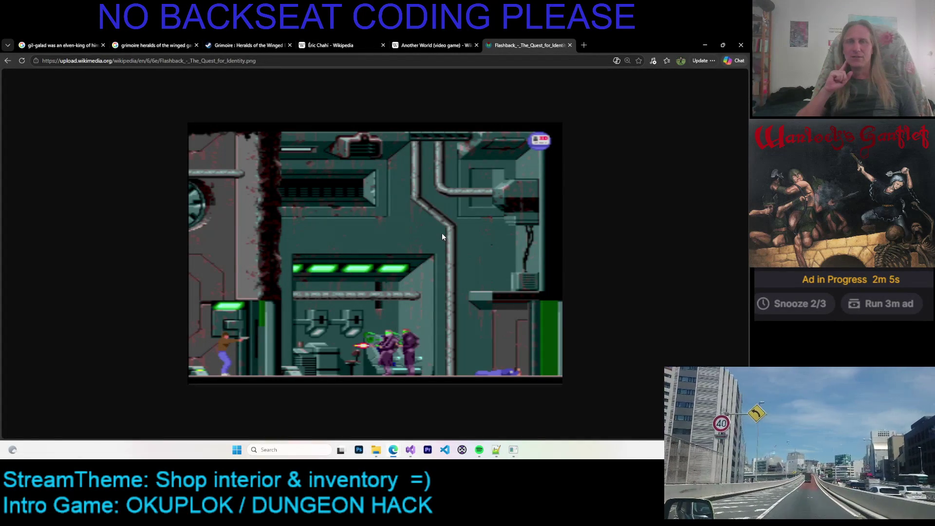
click(7, 61)
click(729, 81)
Scroll back to the top of the Flashback article and minimise Edge to return to painting
scroll(458, 186, down, 5)
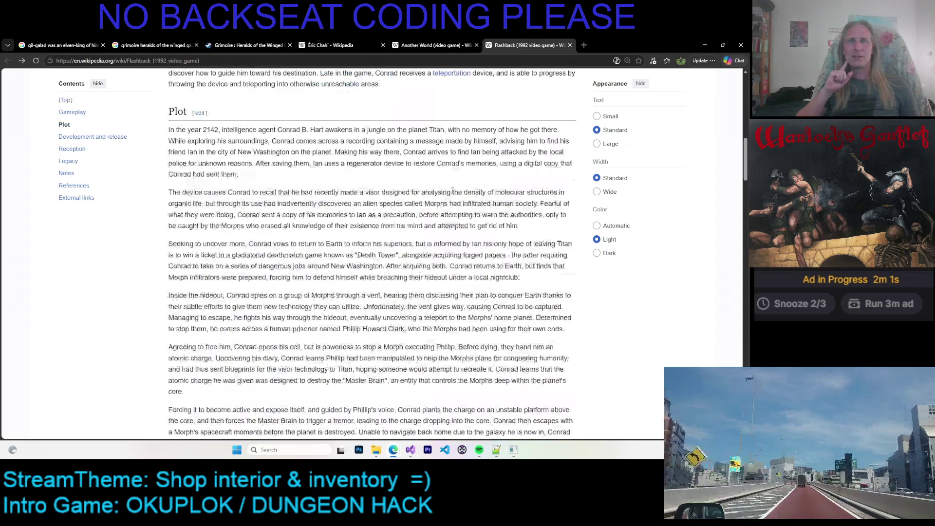
scroll(458, 186, down, 5)
scroll(457, 185, down, 5)
scroll(458, 185, up, 10)
scroll(423, 186, up, 5)
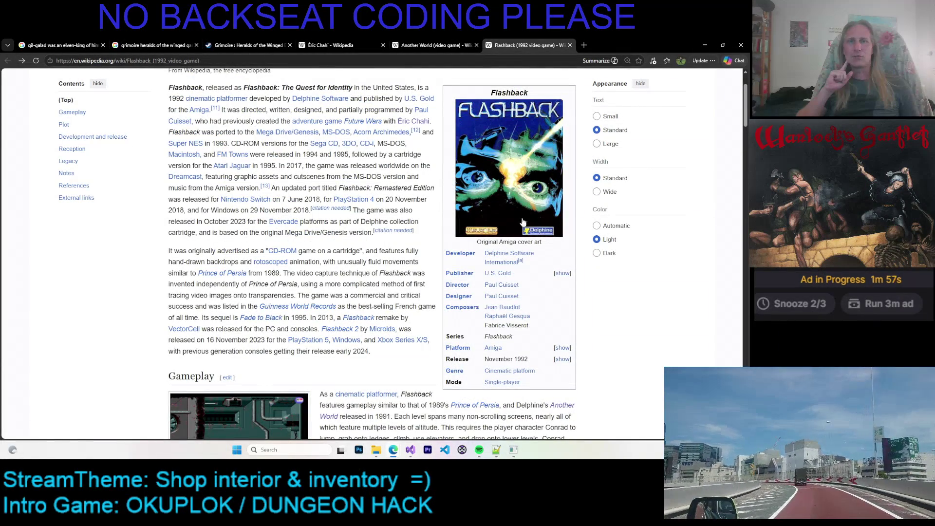
click(706, 44)
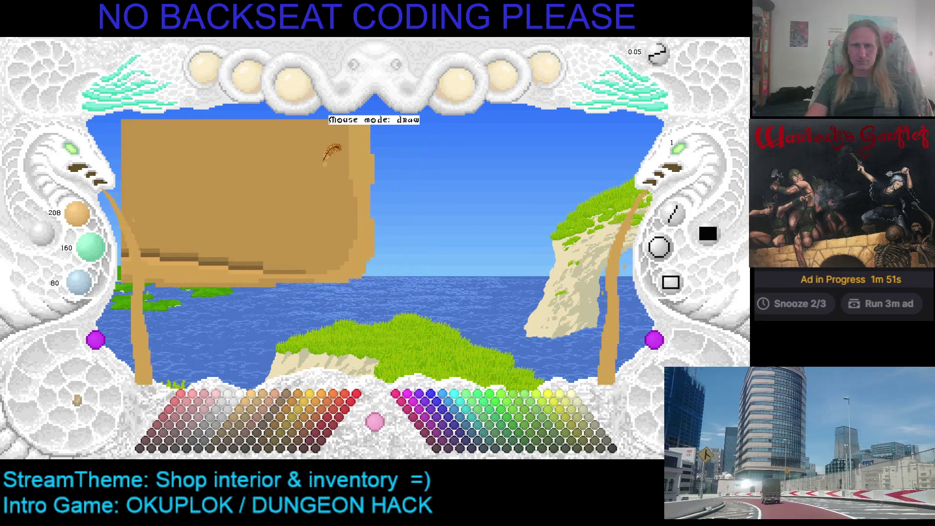
Stretch the slab right and down, then undo and redo through its history to restore the large slab
drag(366, 200, 457, 211)
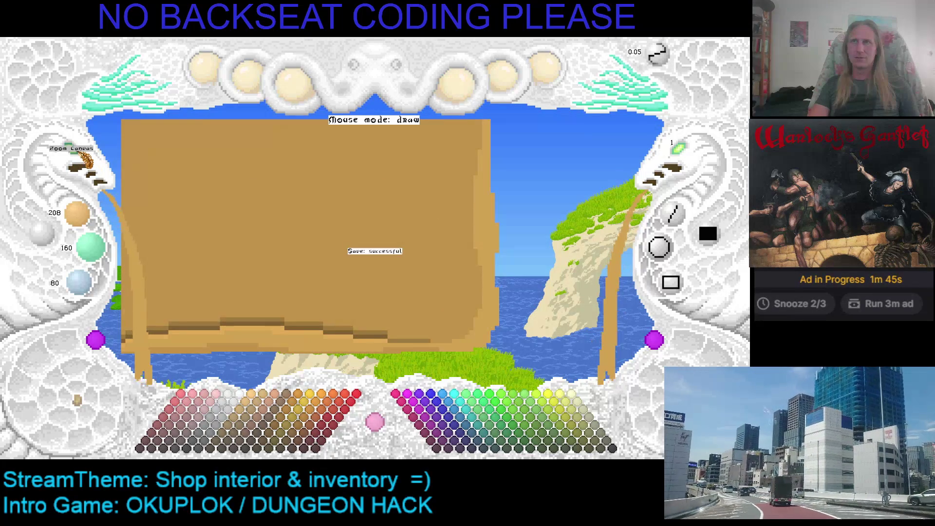
key(ctrl+z)
key(ctrl+y)
key(ctrl+y)
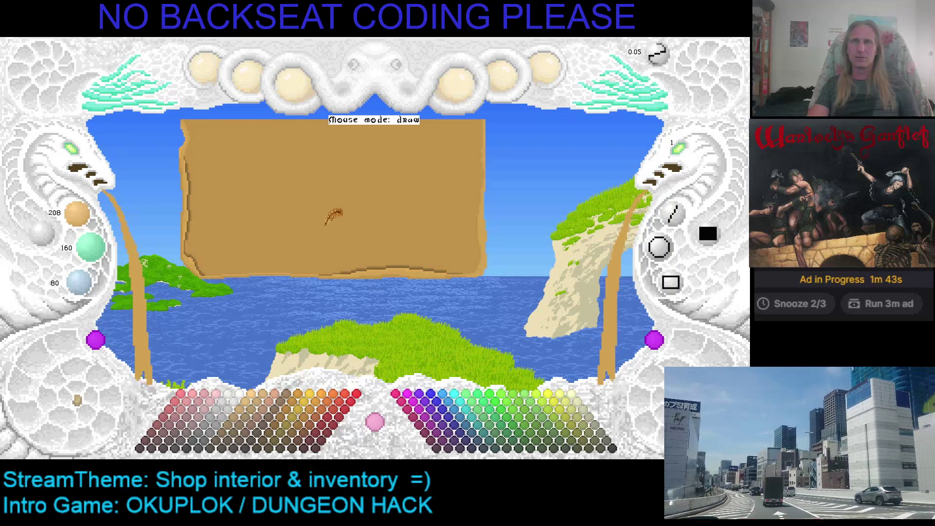
key(ctrl+z)
key(ctrl+z)
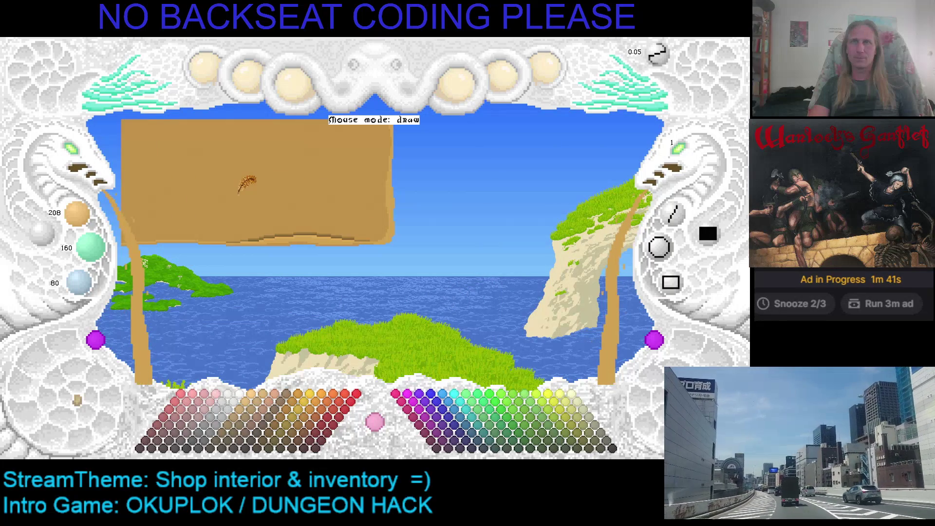
key(ctrl+y)
key(ctrl+y)
key(ctrl+z)
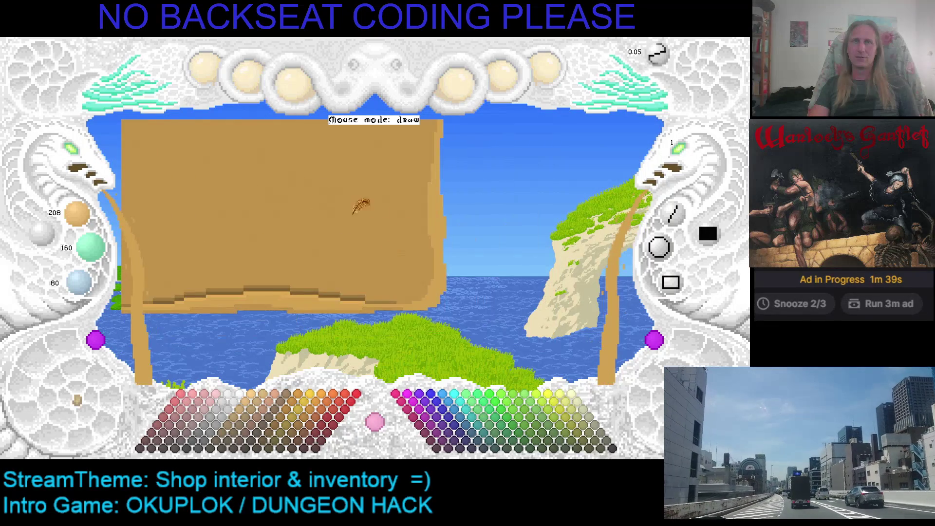
key(ctrl+y)
key(ctrl+y)
key(ctrl+y)
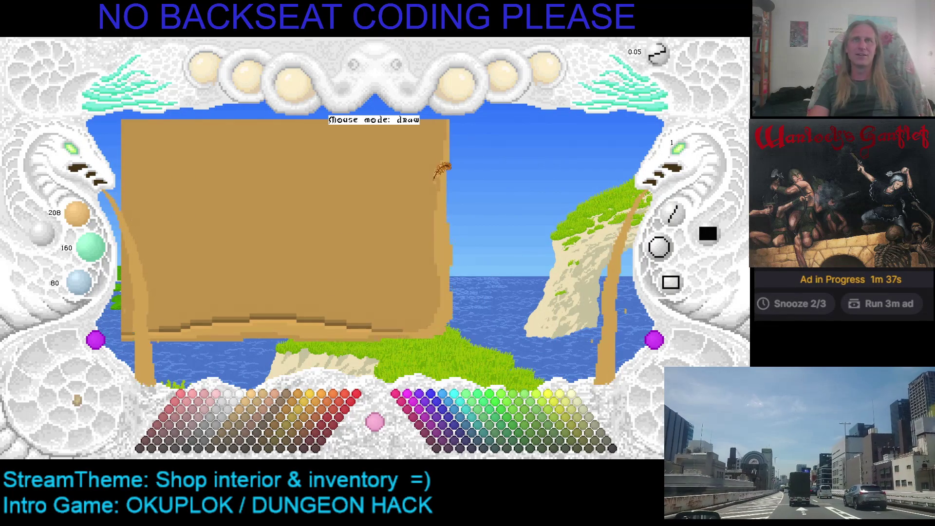
key(ctrl+y)
key(ctrl+z)
key(ctrl+y)
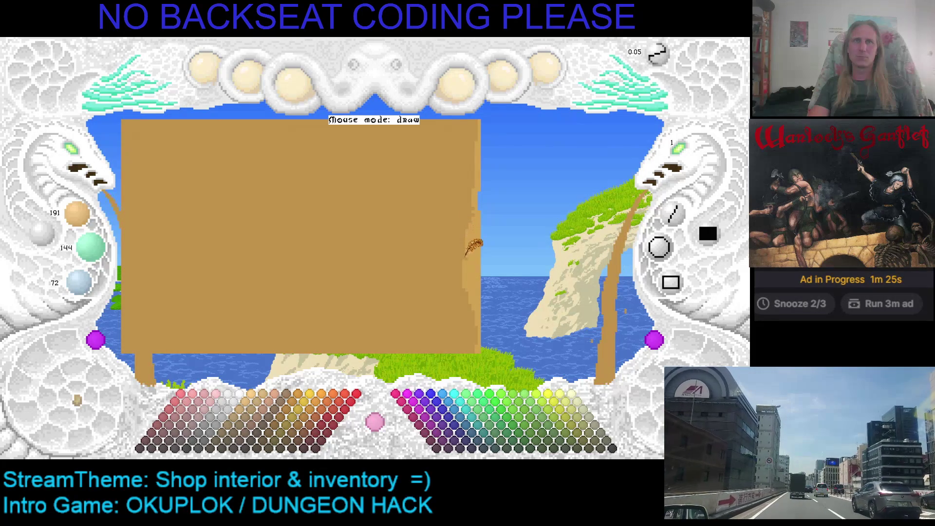
Sample the darker and lighter tans from the slab, save, then widen and trim its edges
right_click(472, 282)
right_click(477, 267)
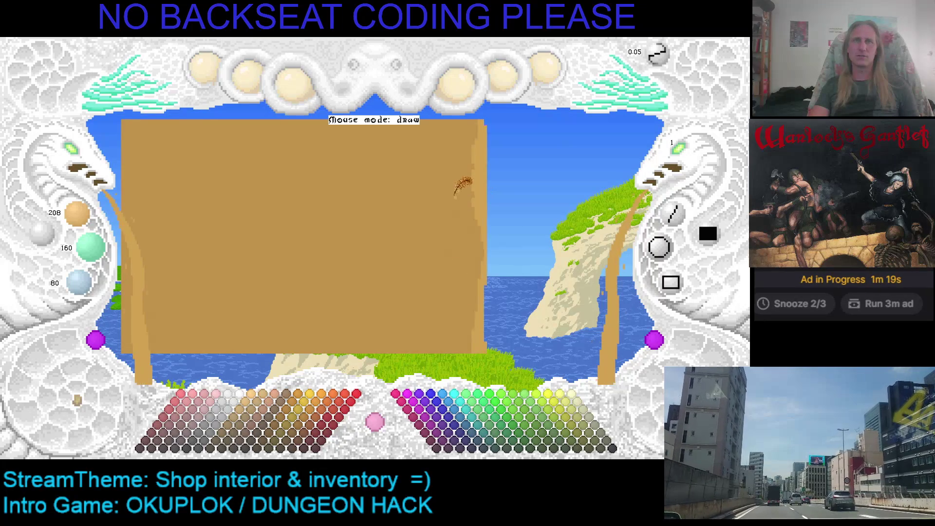
key(ctrl+s)
mouse_move(451, 199)
mouse_down()
mouse_move(468, 214)
mouse_move(460, 261)
mouse_up()
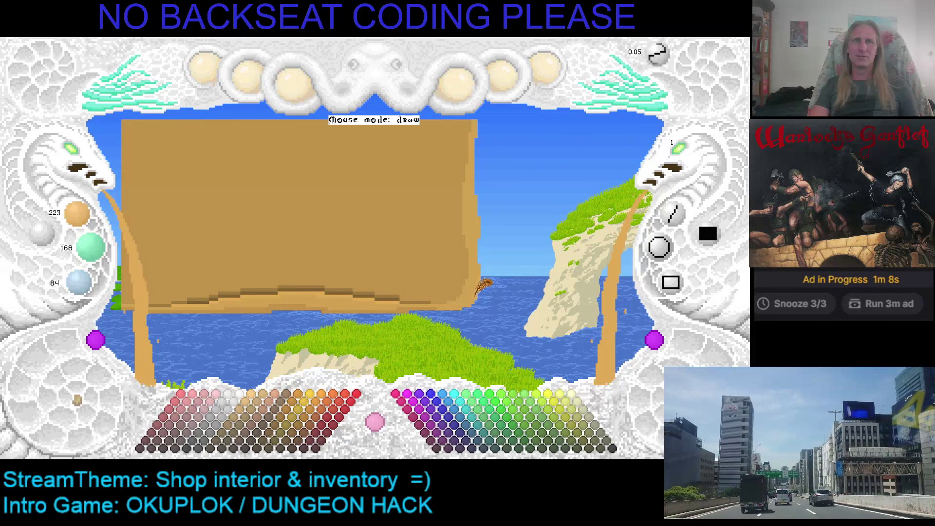
drag(487, 263, 455, 234)
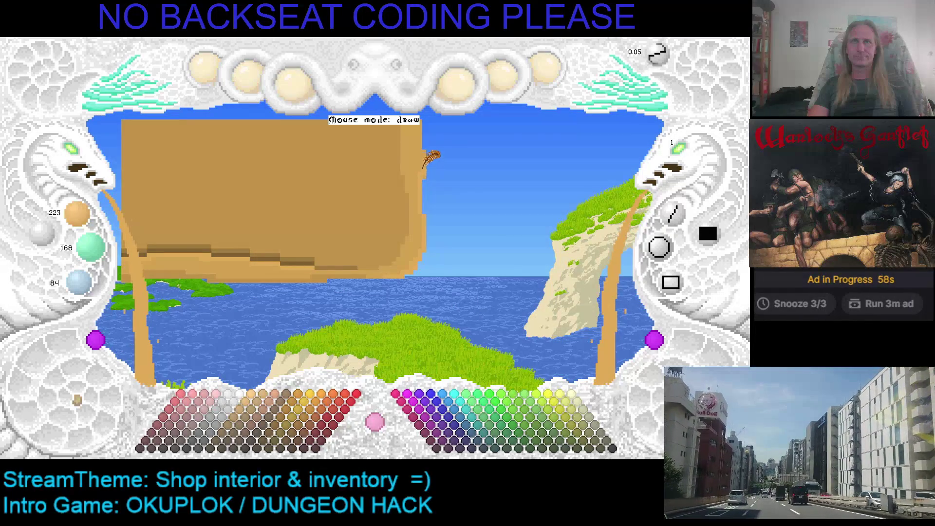
Darken the colour to 156/120/60, undo the last stroke, and enlarge the slab across the scene
scroll(426, 156, down, 1)
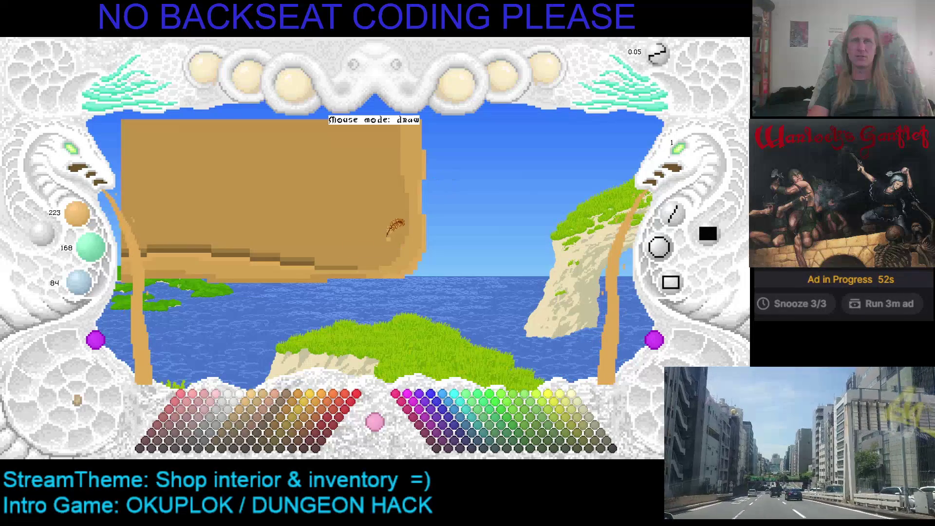
key(ctrl+z)
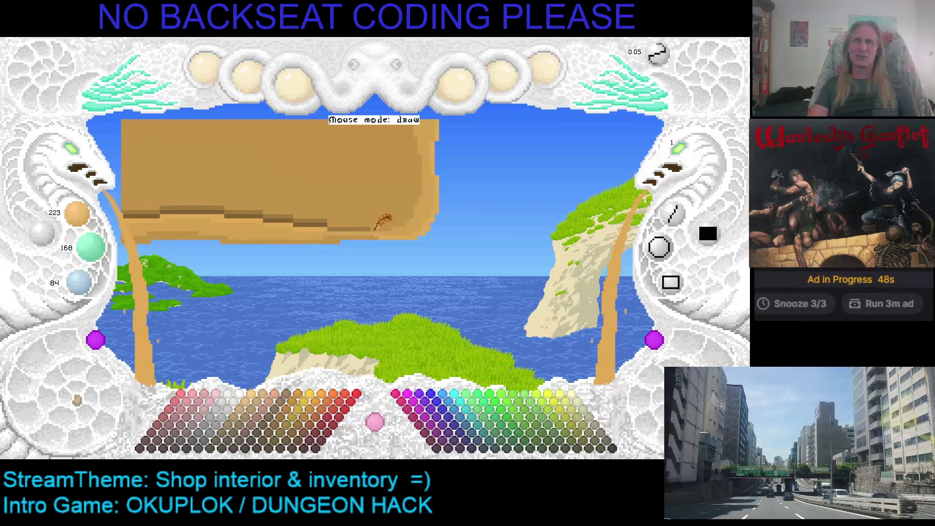
scroll(374, 231, down, 1)
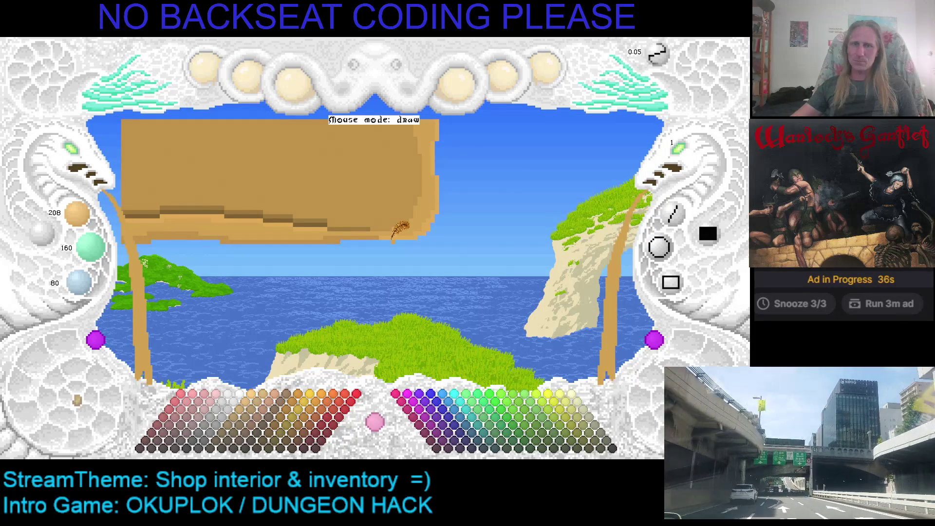
click(376, 200)
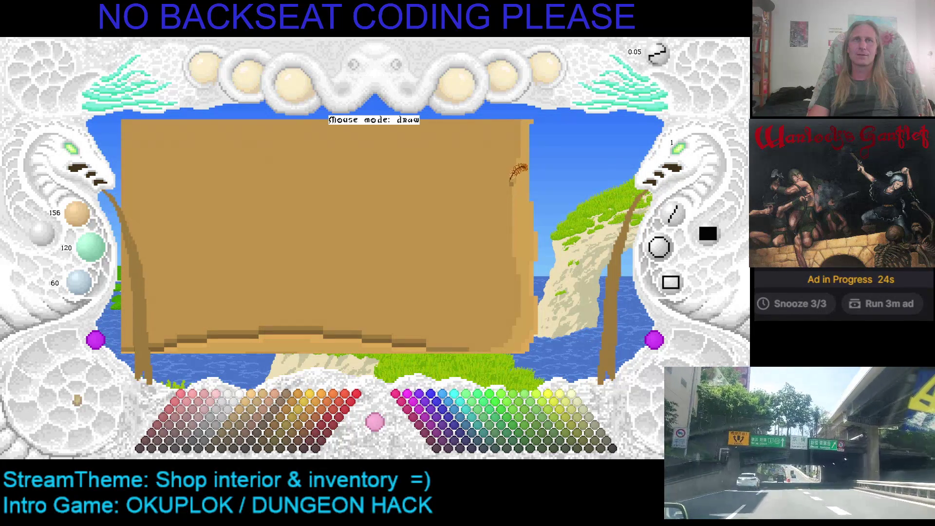
Paint a dark brown vertical shading stroke along the tan slab's right edge
mouse_move(511, 182)
mouse_down()
mouse_move(510, 205)
mouse_move(519, 127)
mouse_up()
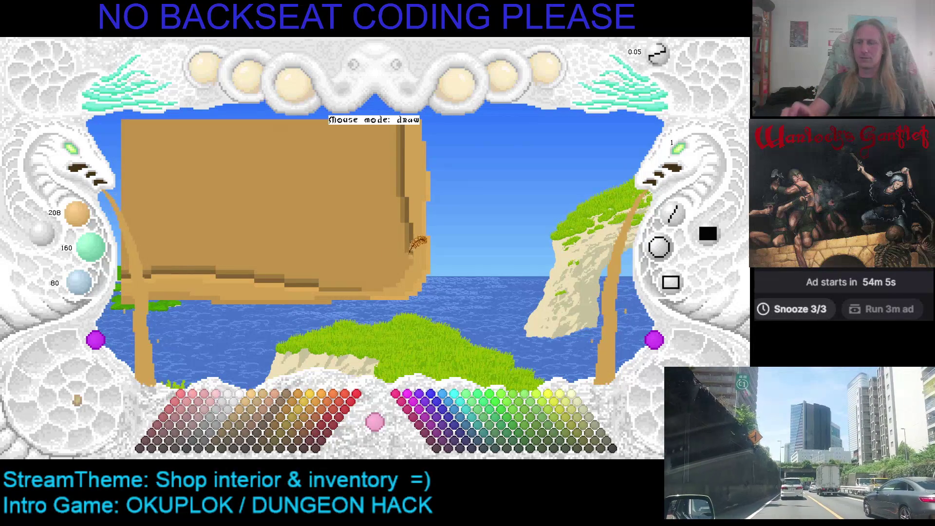
Adjust the brown, extend the slab down over the lower shore, and push its stepped right edge further right
scroll(415, 225, down, 1)
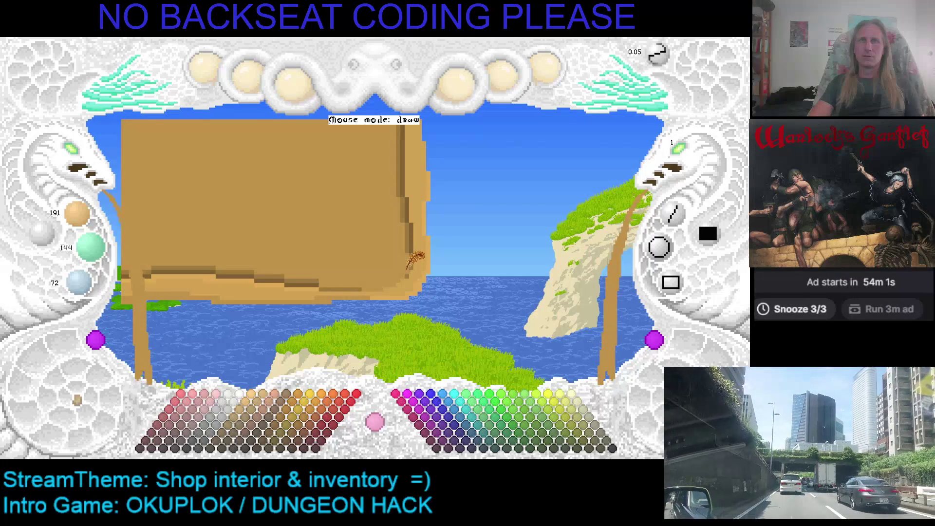
scroll(410, 261, up, 1)
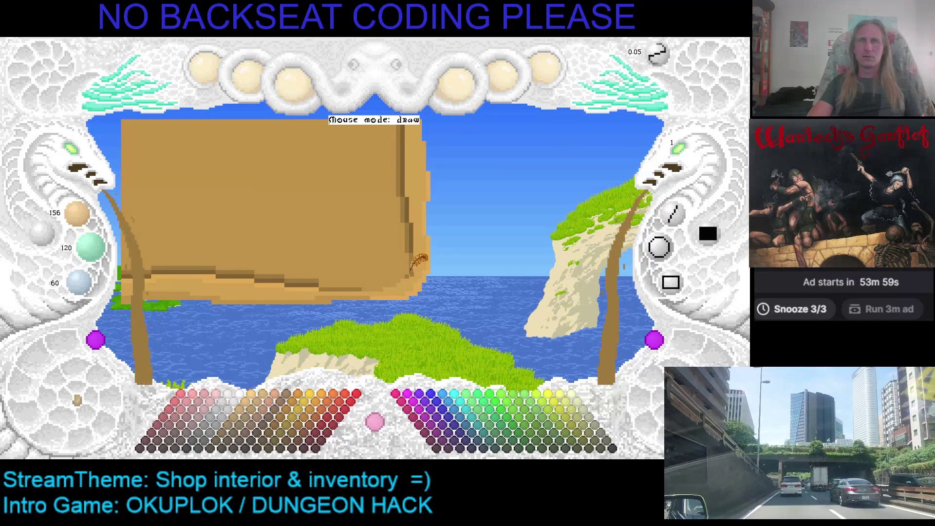
scroll(411, 268, up, 1)
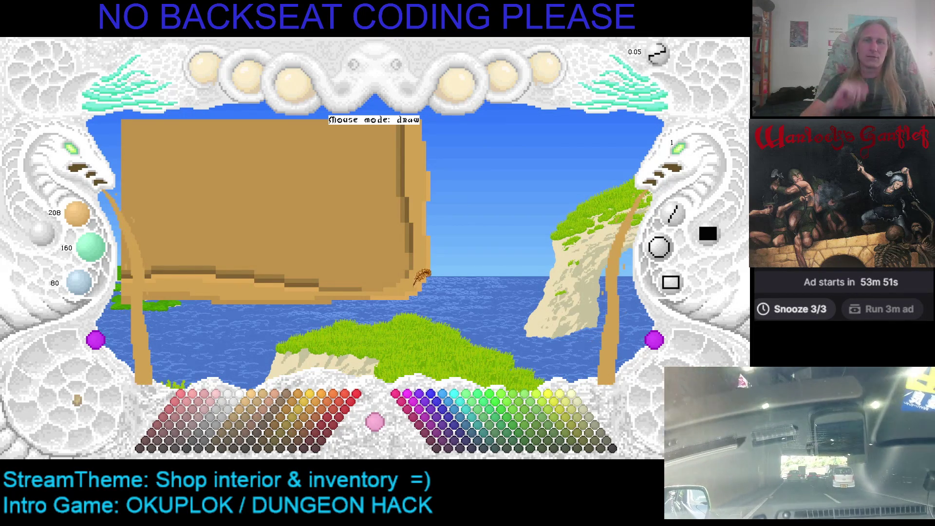
mouse_move(396, 274)
mouse_down()
mouse_move(429, 260)
mouse_move(285, 289)
mouse_up()
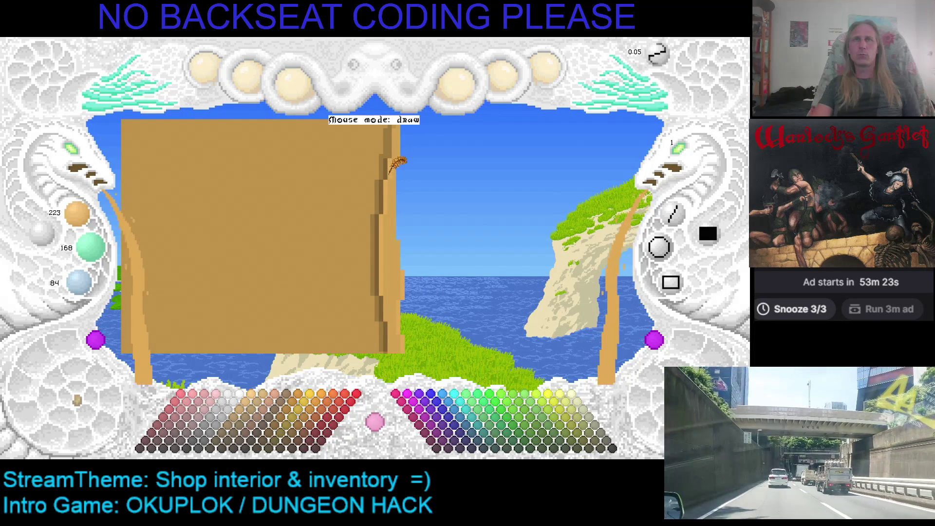
drag(399, 168, 411, 201)
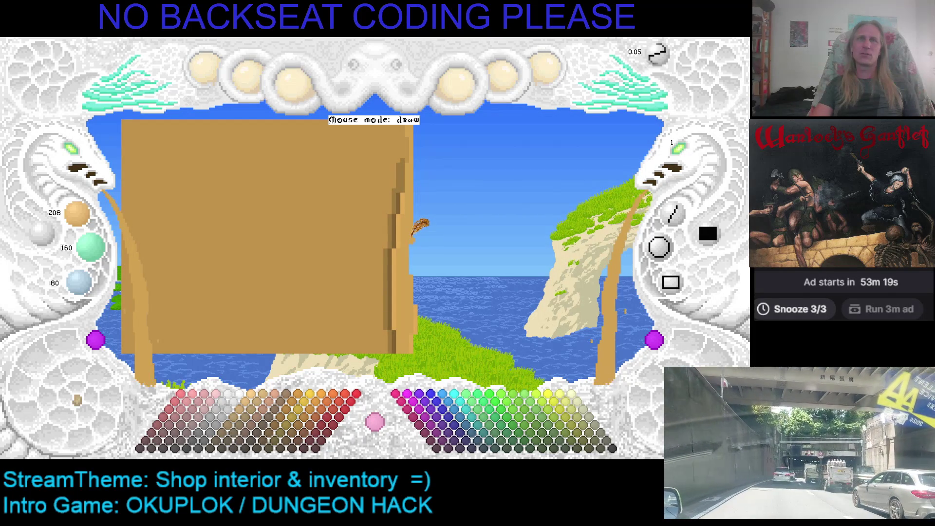
Switch to cyan, then sample the slab's tan and the dark brown of its shaded edge
key(c)
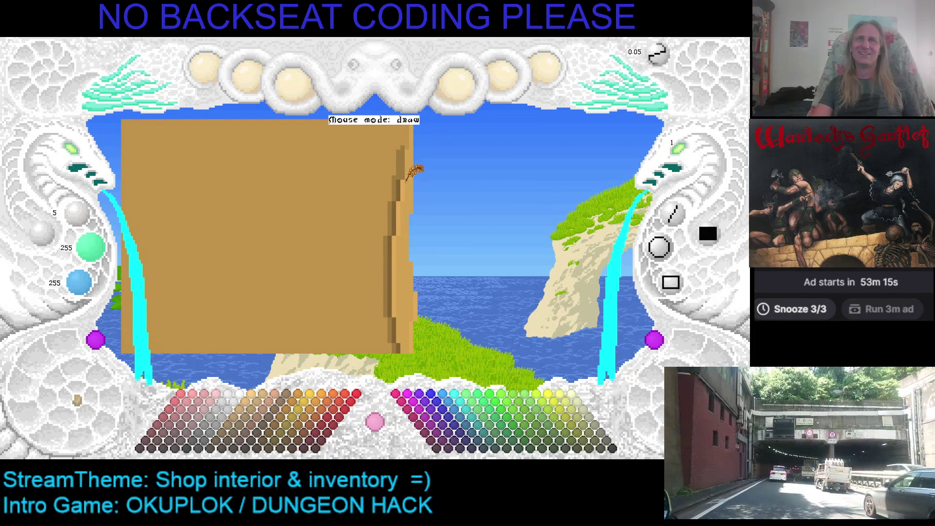
right_click(404, 177)
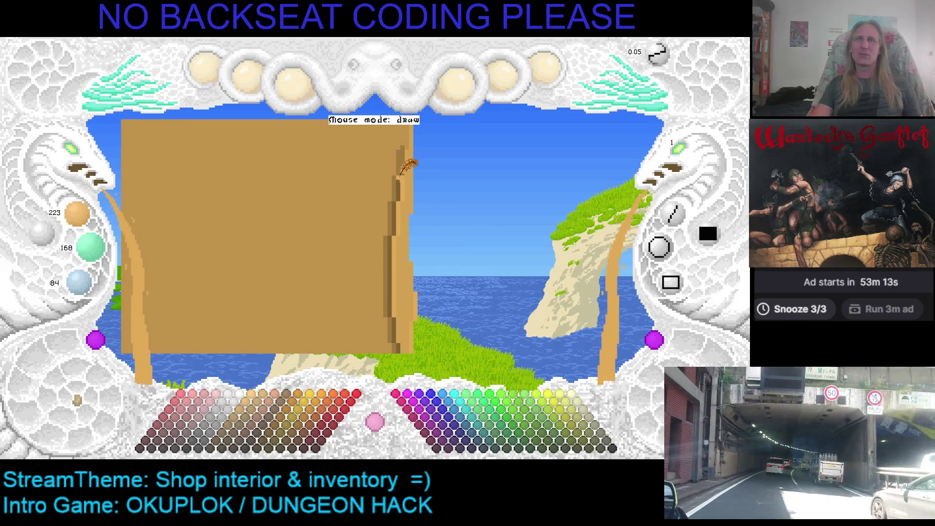
right_click(401, 179)
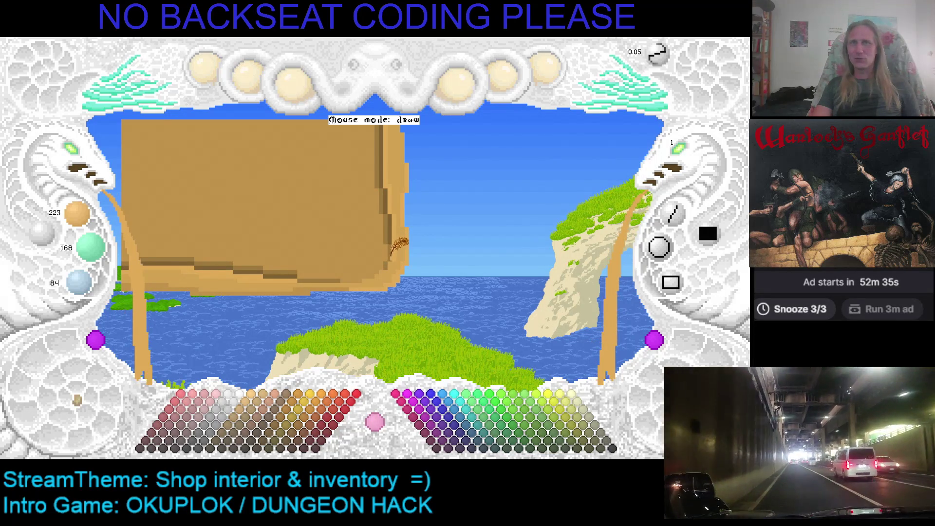
Darken the drawing colour, then switch to Edge's Flashback (1992 video game) article
scroll(386, 259, down, 1)
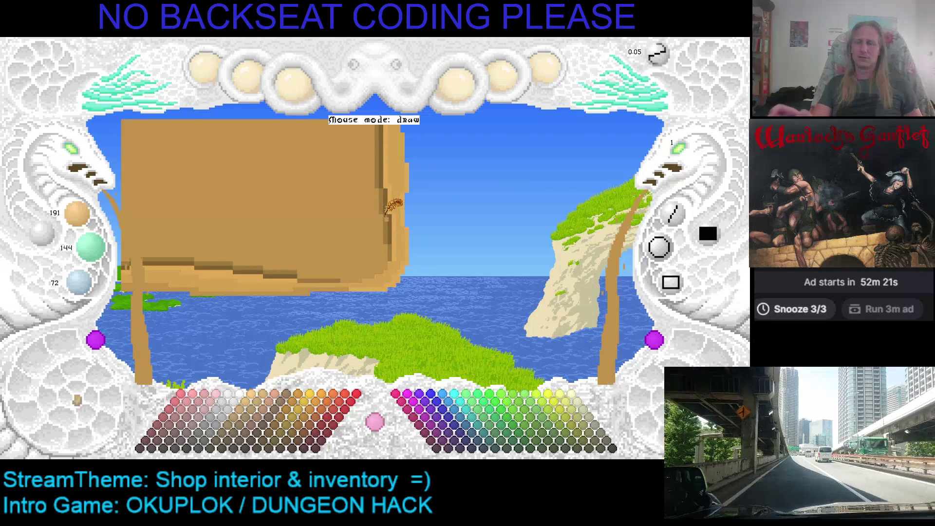
key(alt+Tab)
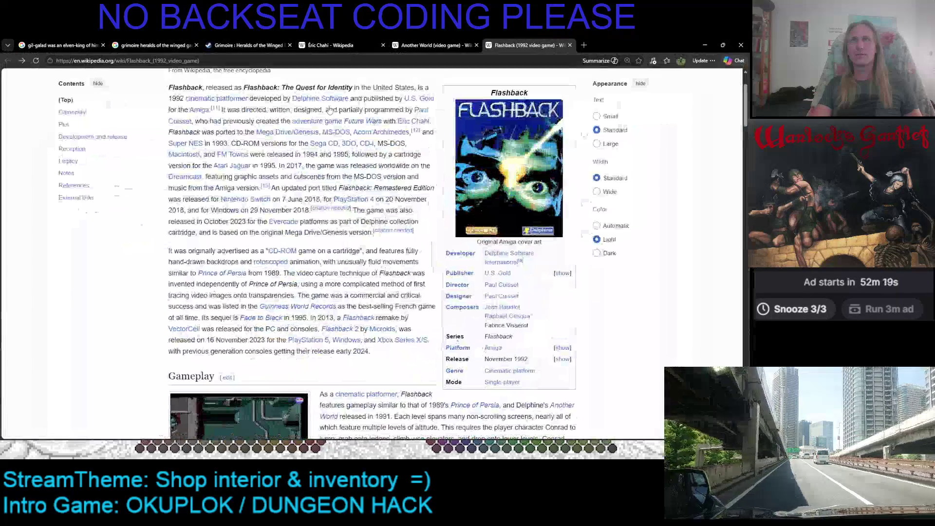
Search Google Images for 'grand prix DOS' in place of the old query
click(180, 43)
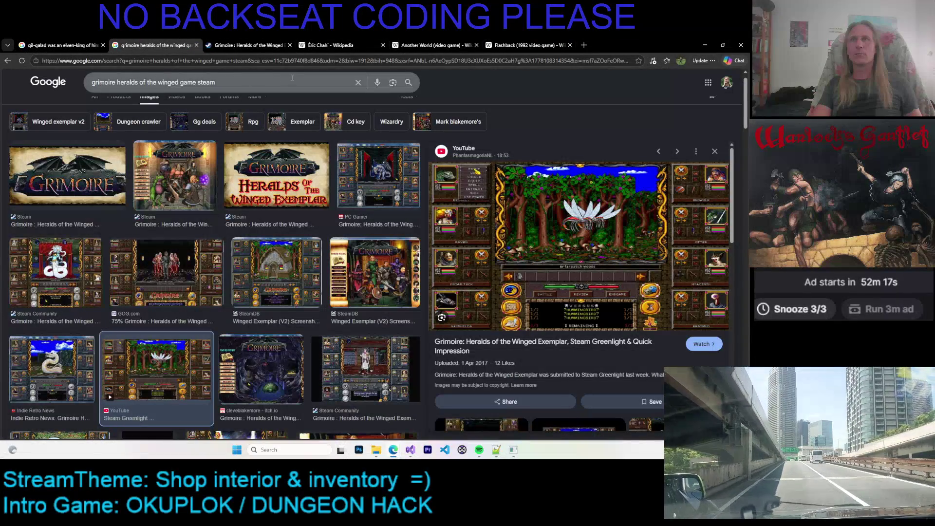
triple_click(142, 86)
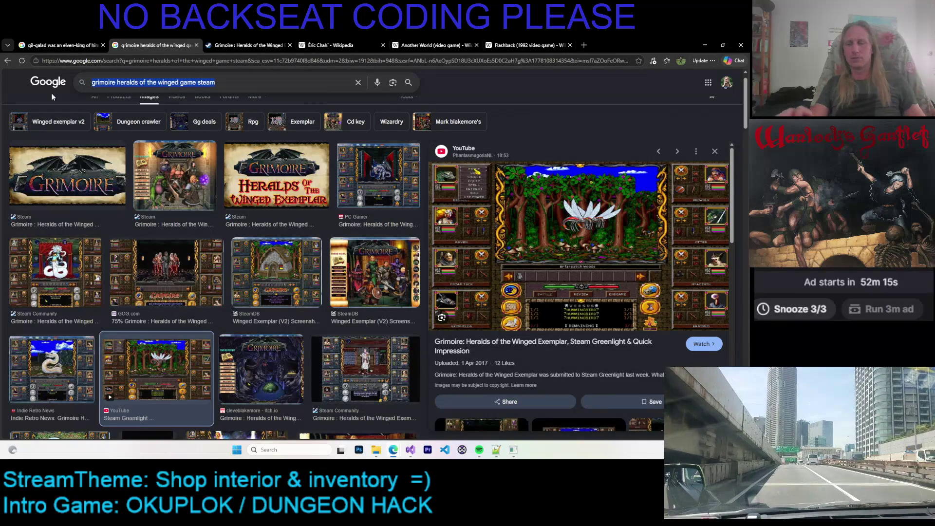
text(g)
text(rtan)
key(BackSpace)
key(BackSpace)
key(BackSpace)
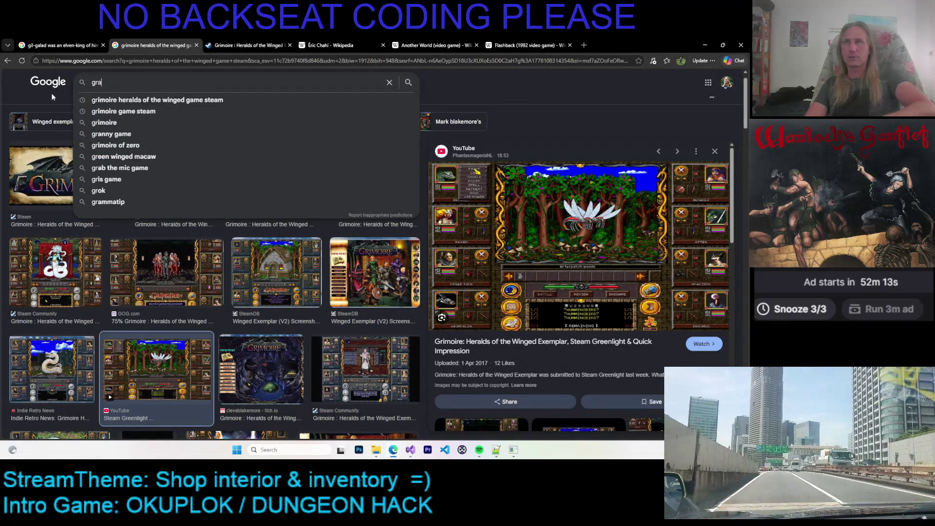
text(and prix )
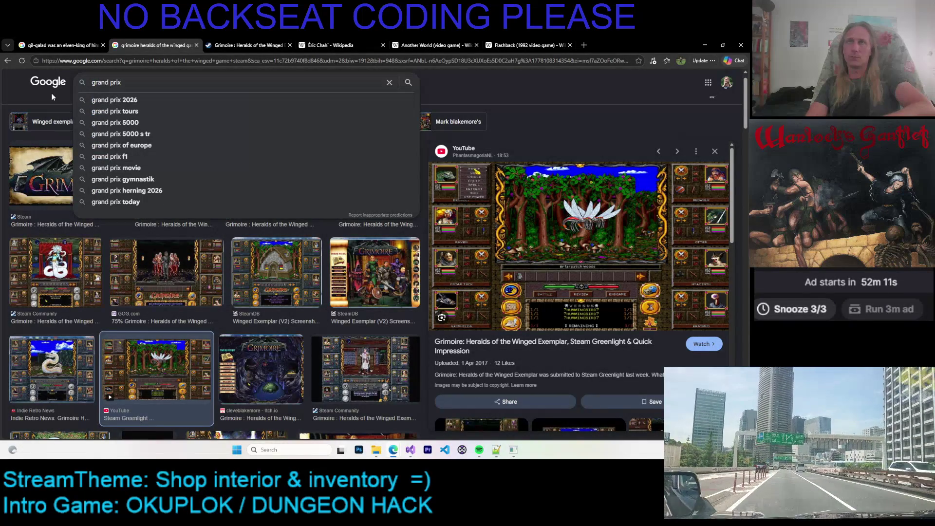
text(DOS)
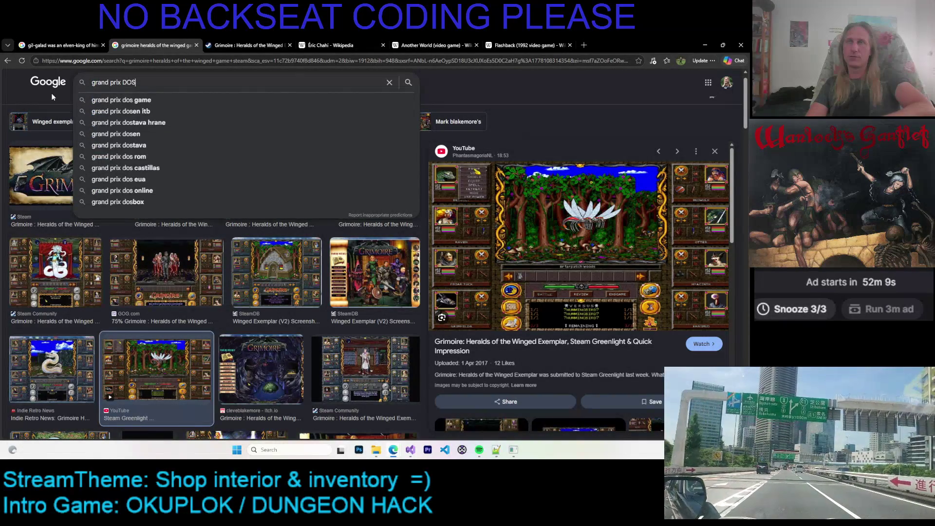
key(Return)
Preview results and open the Formula One Grand Prix (DOS) RetroGames.cz page in a new tab
click(88, 194)
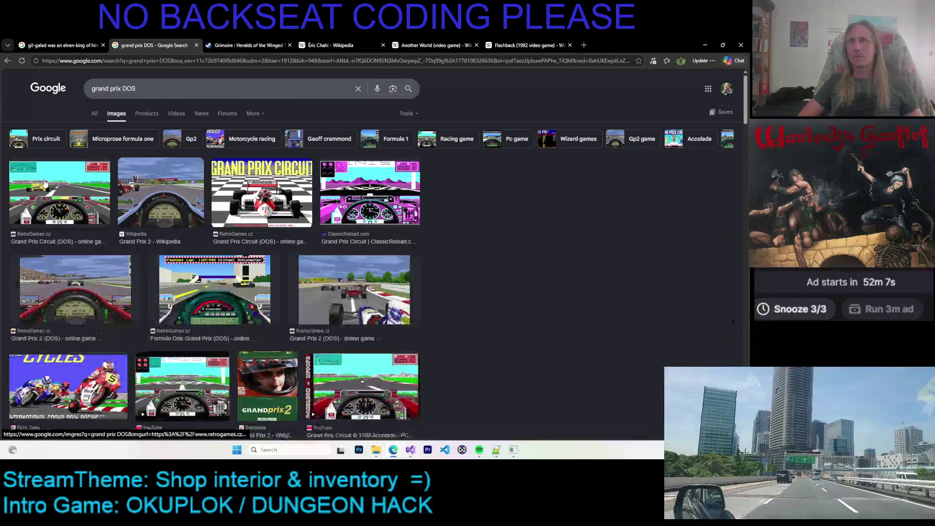
click(365, 288)
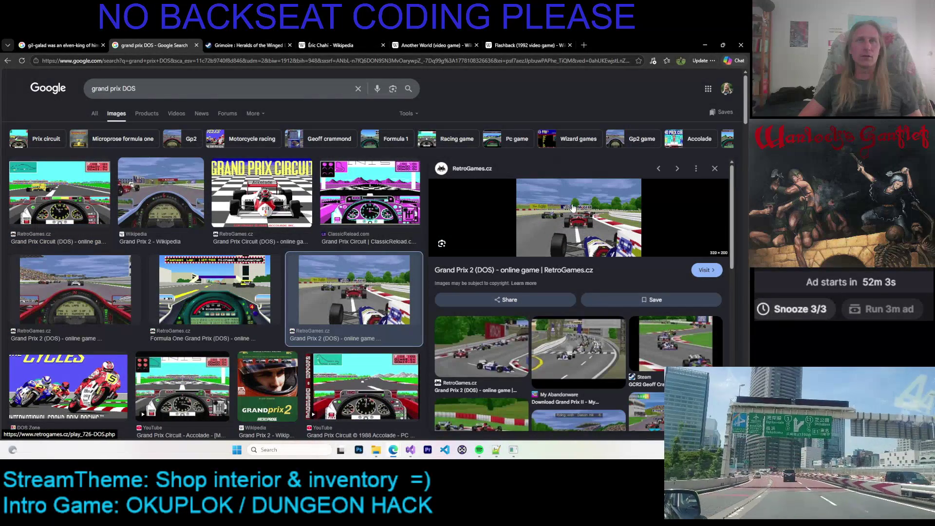
scroll(536, 214, down, 1)
scroll(492, 214, down, 2)
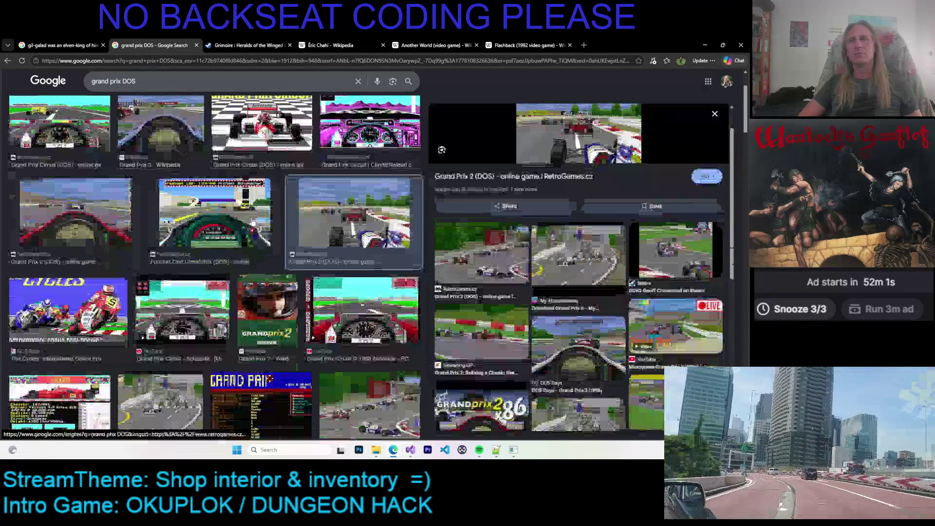
key(Left)
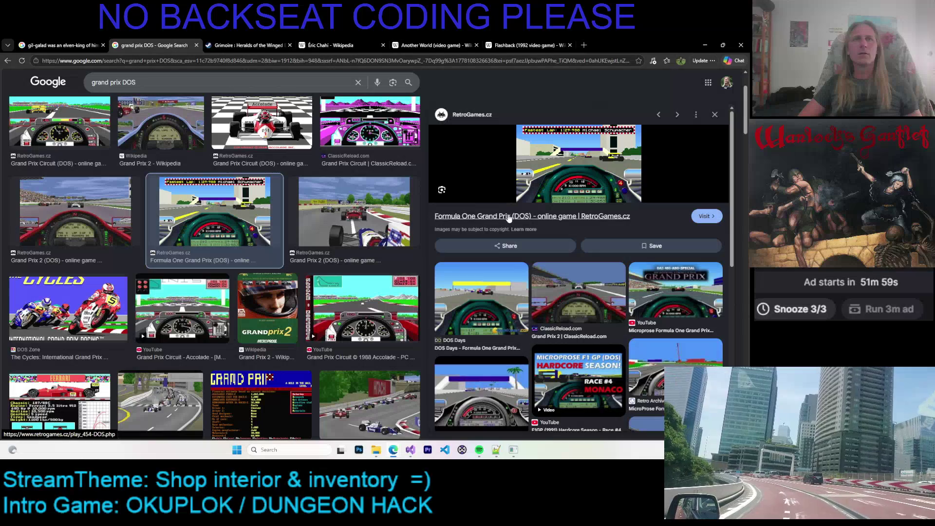
right_click(512, 220)
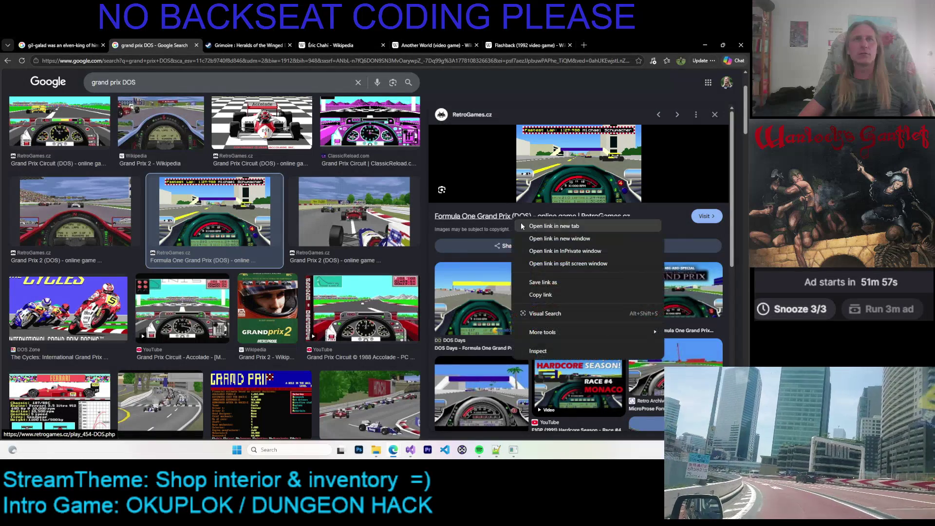
click(522, 222)
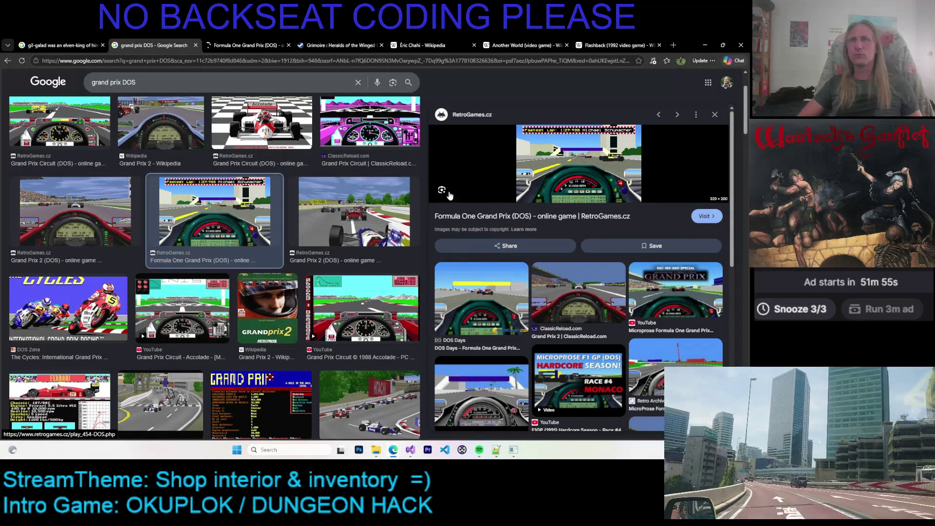
click(215, 46)
Scroll down through the RetroGames.cz Formula One Grand Prix (DOS) page
scroll(320, 166, down, 3)
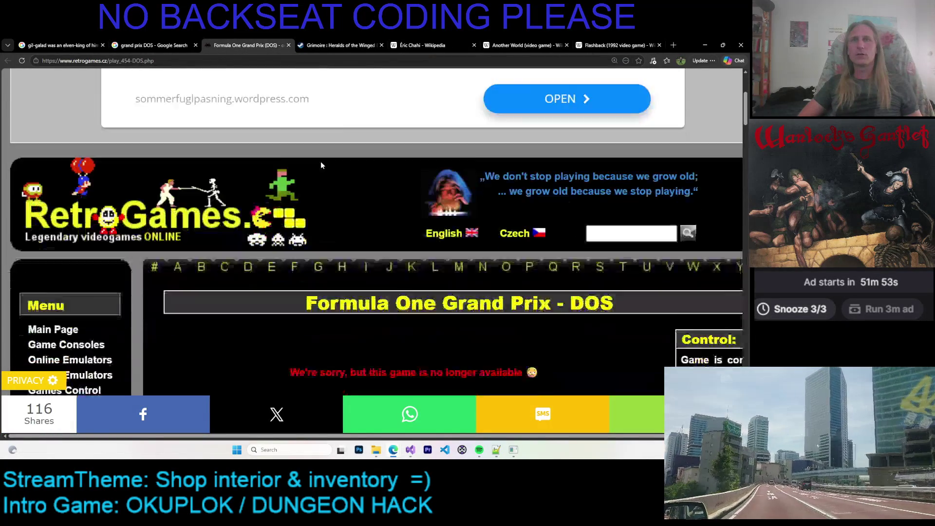
scroll(320, 165, down, 2)
scroll(337, 269, down, 1)
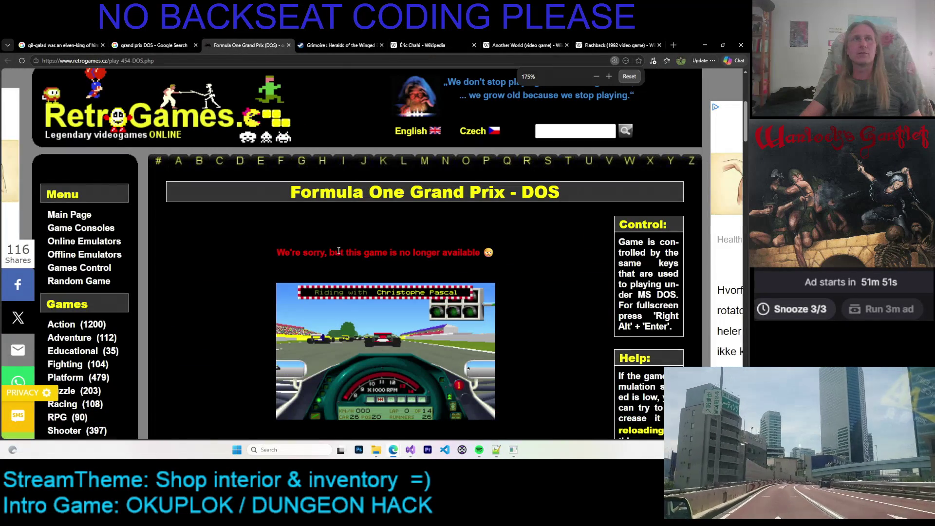
scroll(358, 238, down, 2)
scroll(364, 240, down, 5)
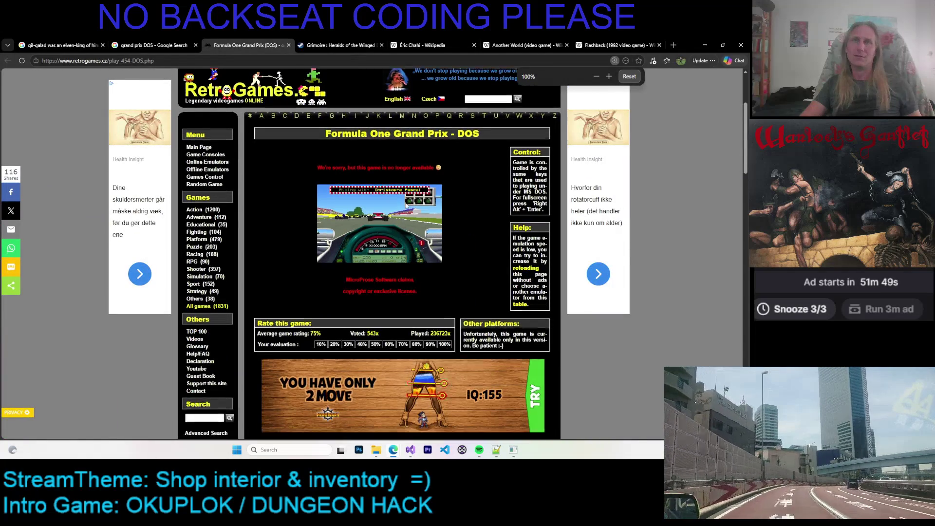
scroll(405, 206, down, 4)
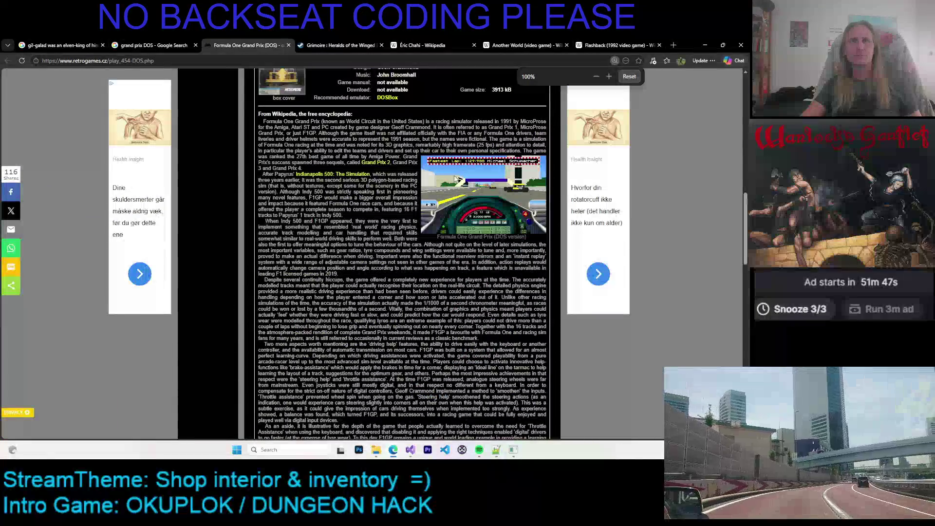
scroll(495, 191, up, 2)
scroll(495, 191, up, 1)
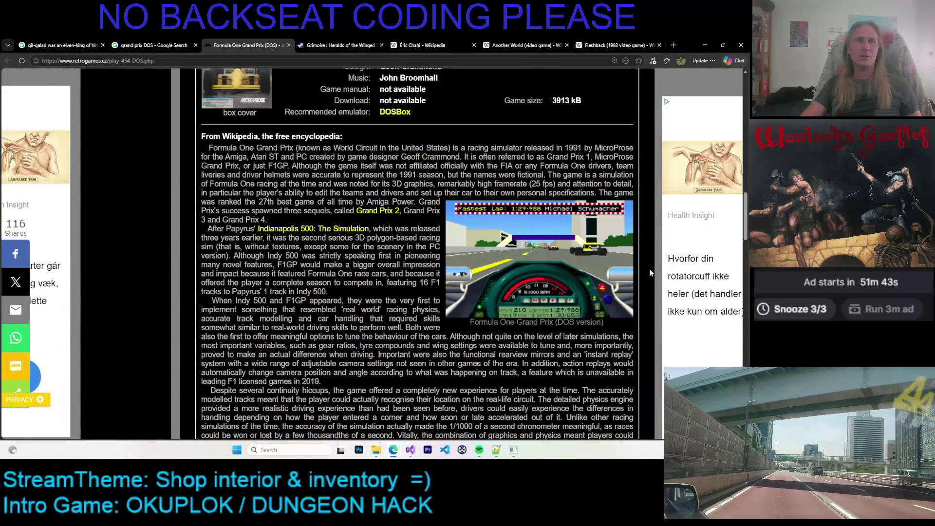
scroll(466, 229, up, 4)
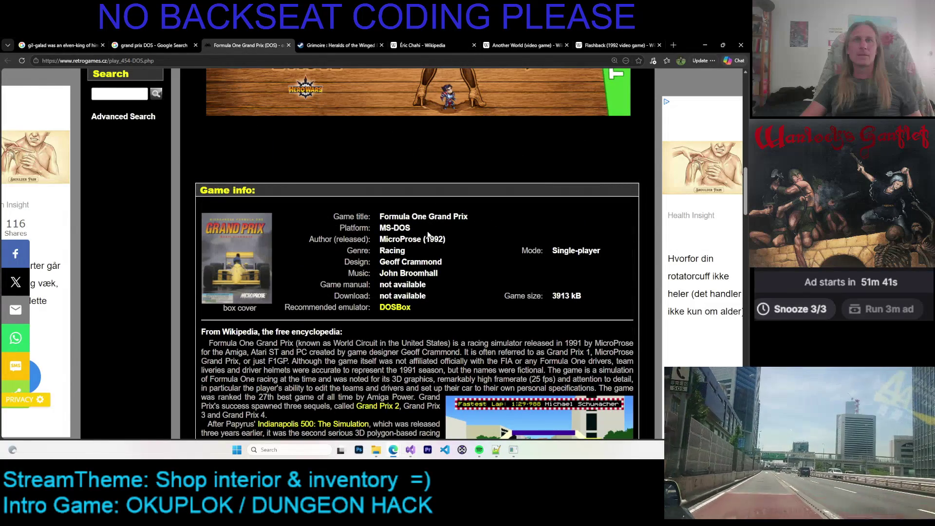
scroll(465, 234, down, 2)
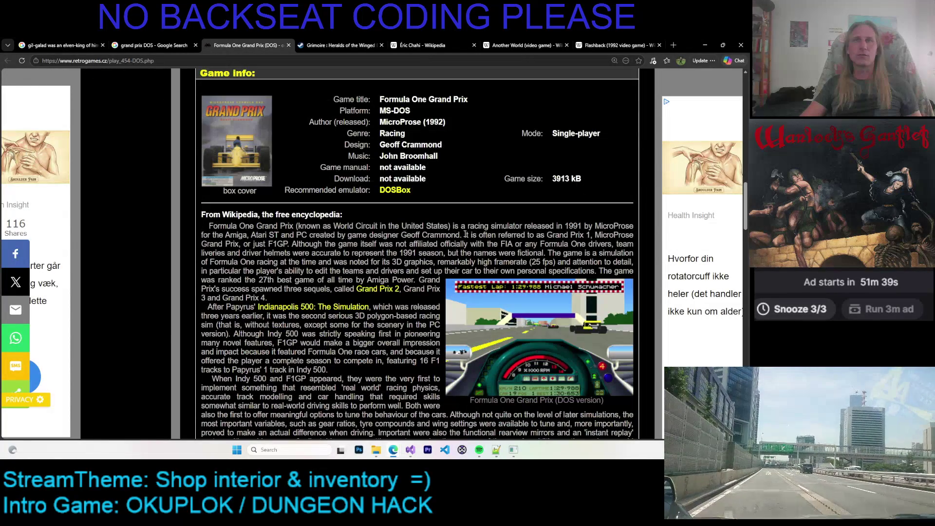
scroll(467, 216, up, 1)
scroll(423, 204, down, 5)
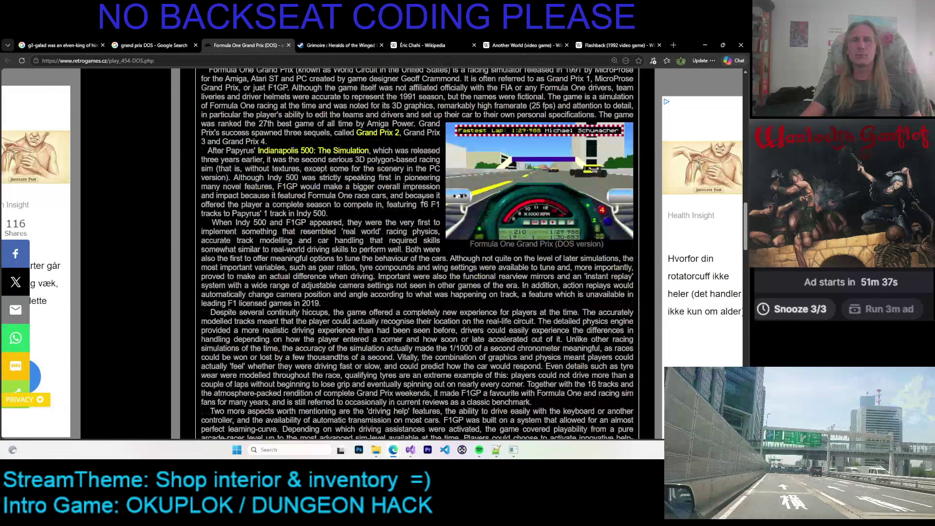
scroll(423, 204, down, 5)
scroll(423, 202, down, 3)
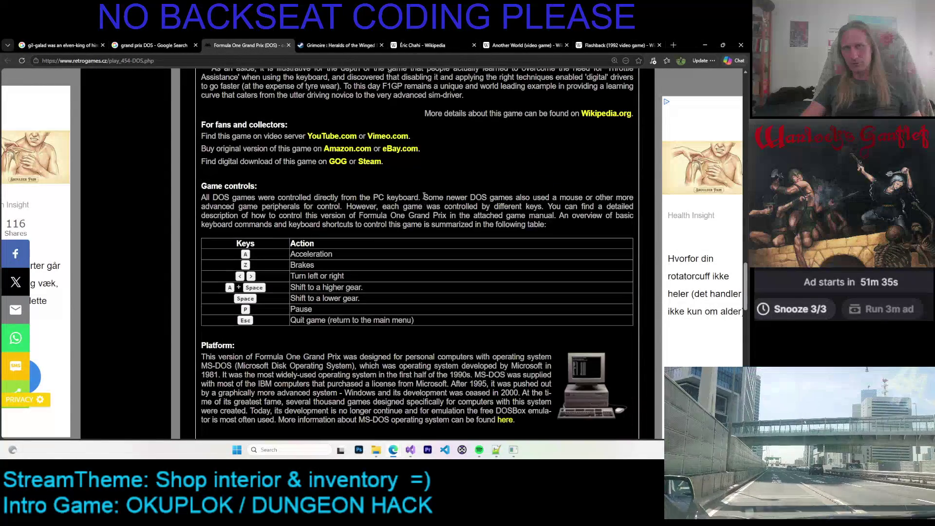
scroll(423, 203, down, 3)
Scroll back up the page and return to the grand prix DOS image results
scroll(425, 193, up, 3)
scroll(425, 192, up, 5)
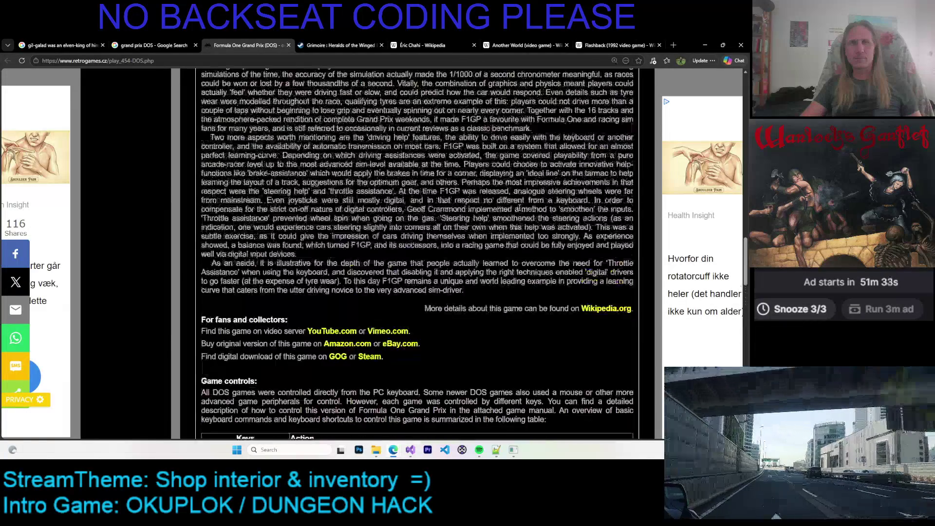
scroll(425, 193, up, 5)
scroll(425, 193, up, 3)
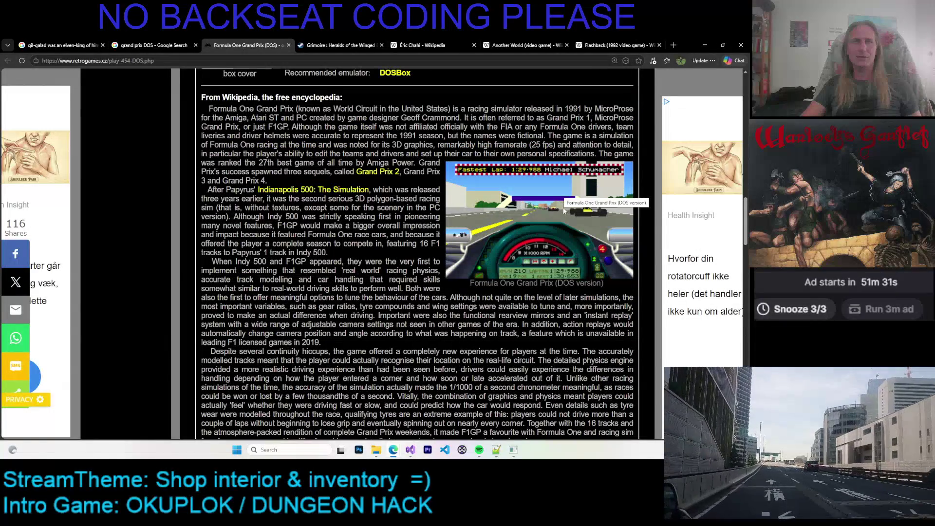
scroll(543, 208, down, 5)
scroll(543, 208, down, 2)
scroll(544, 208, up, 5)
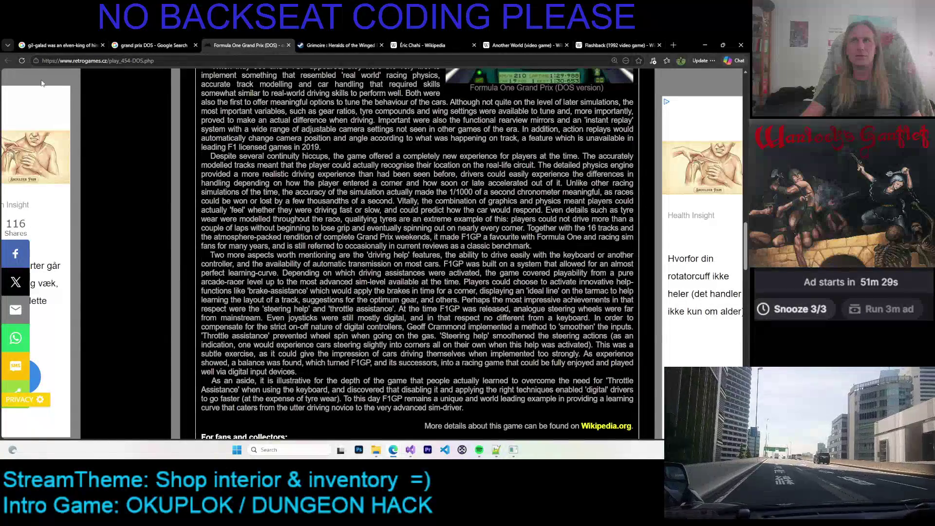
click(165, 42)
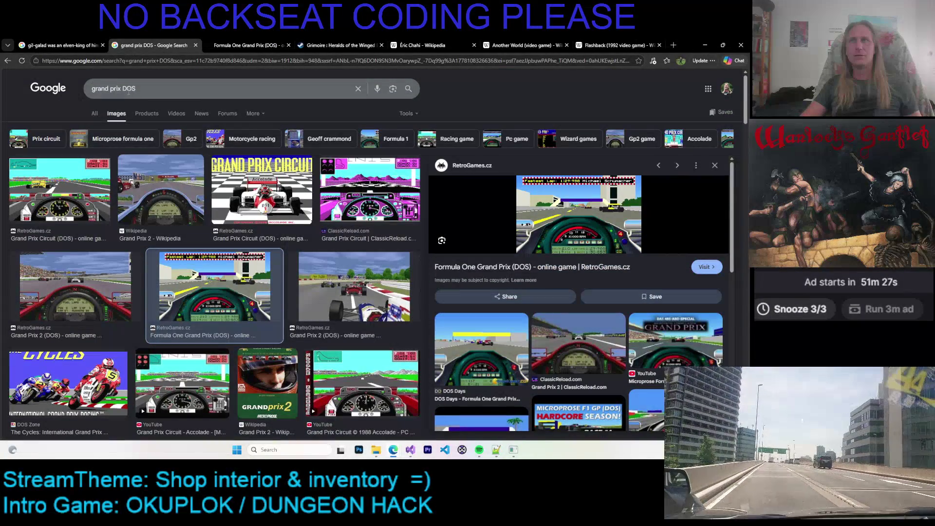
Change the image search to 'grand prix 2 DOS'
click(127, 90)
text(2)
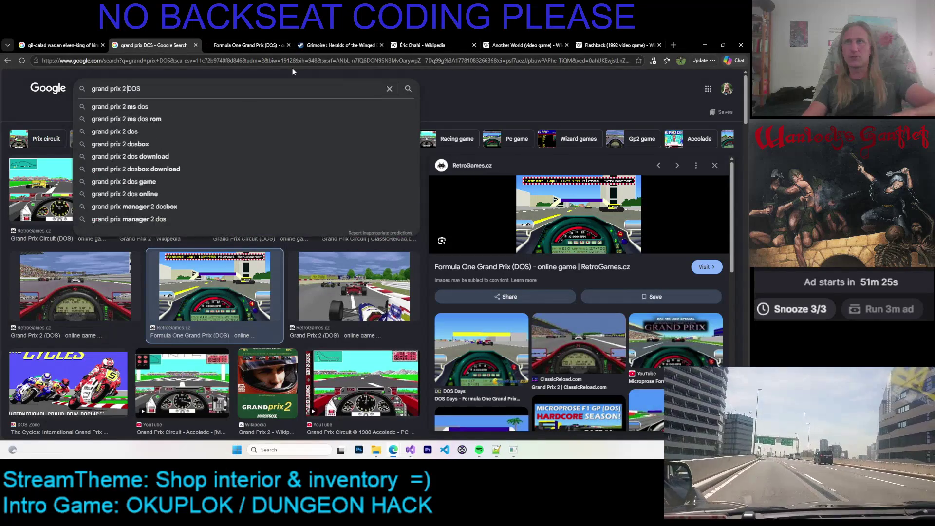
key(Return)
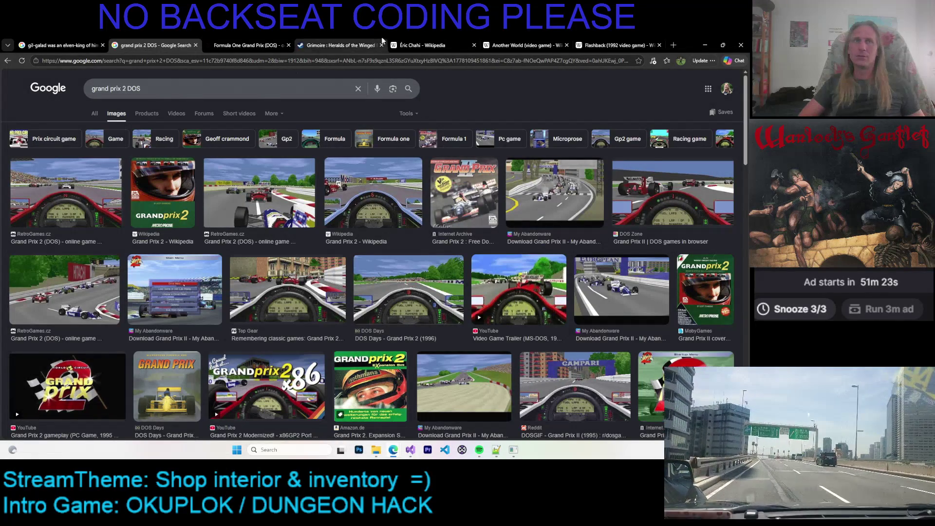
Preview the DOS Zone, RetroGames, Internet Archive, Top Gear and DOS Days Grand Prix 2 images
click(640, 190)
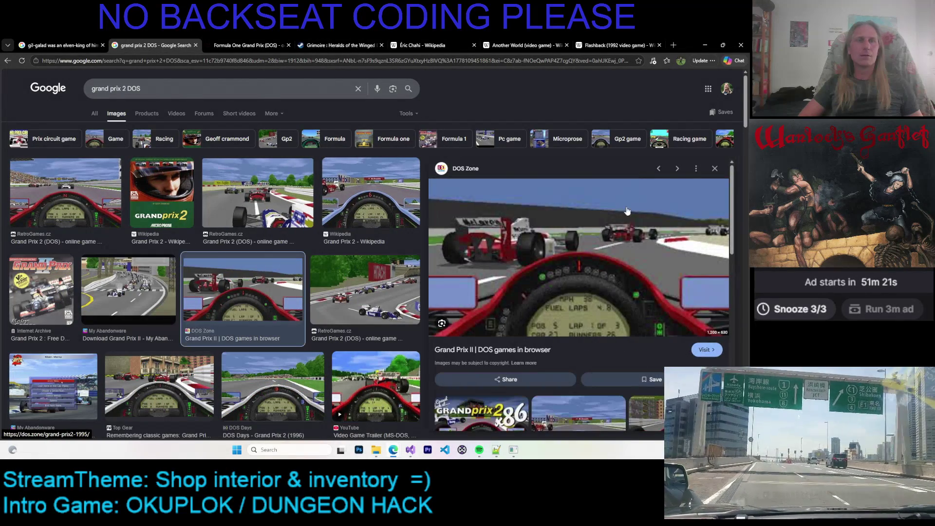
scroll(570, 219, down, 1)
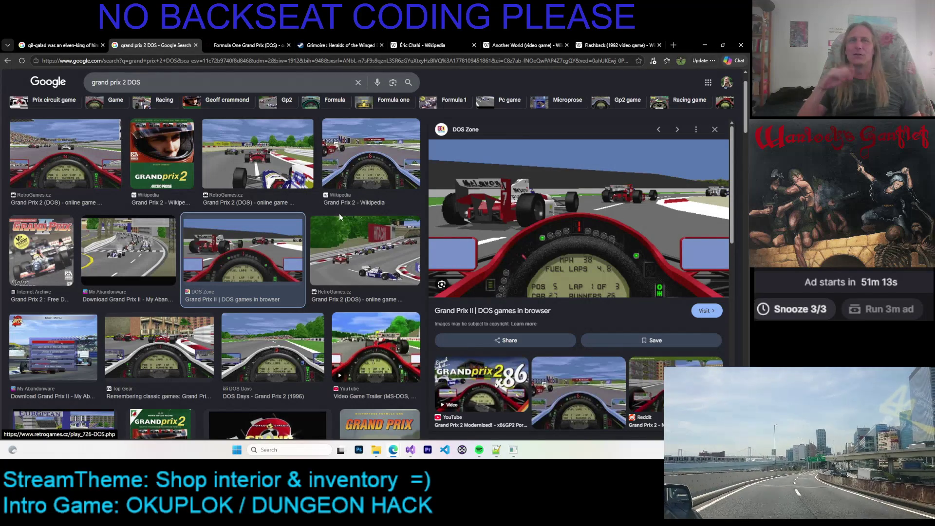
key(Left)
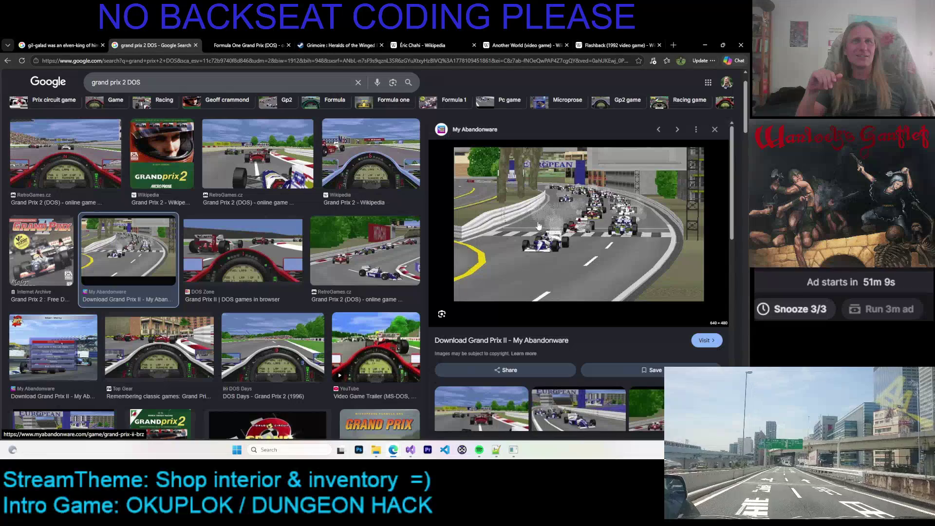
click(395, 244)
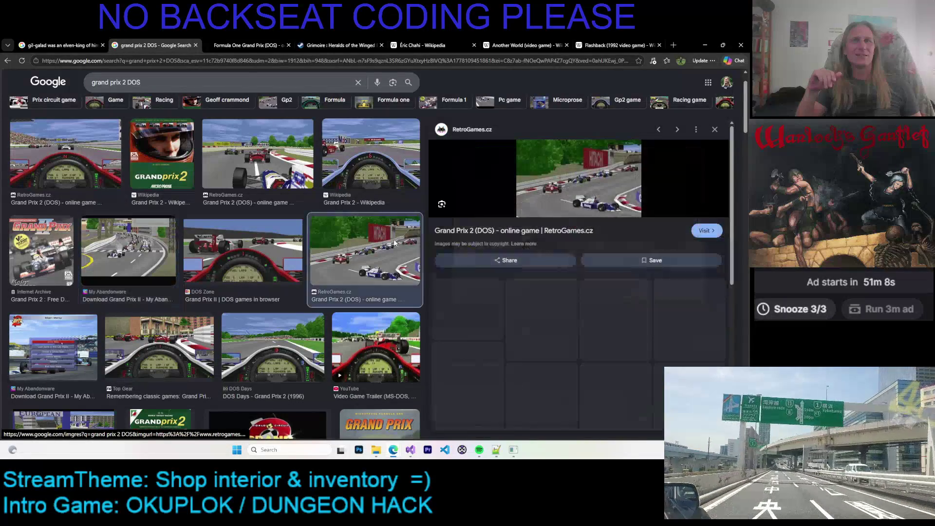
scroll(160, 275, down, 1)
click(49, 224)
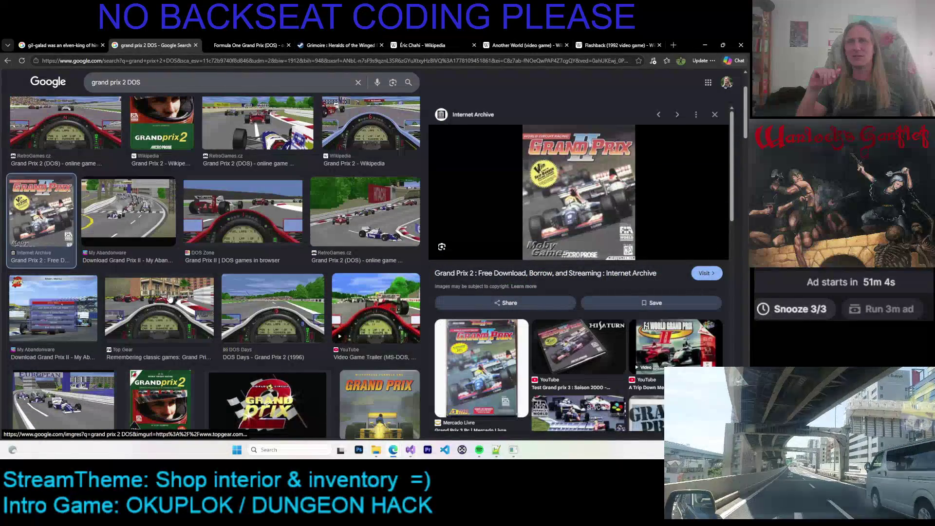
click(156, 302)
click(282, 310)
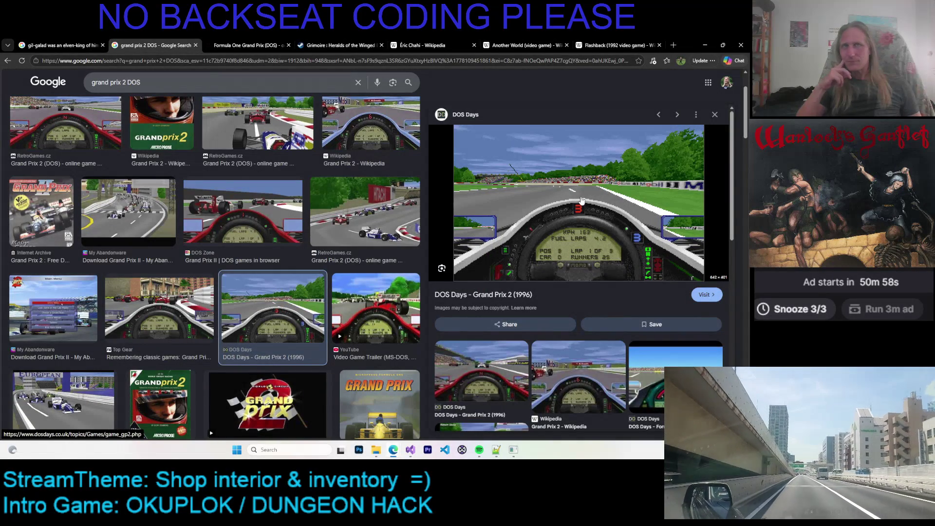
Preview the MobyGames Grand Prix II cover and My Abandonware European circuit screenshot
scroll(573, 195, down, 4)
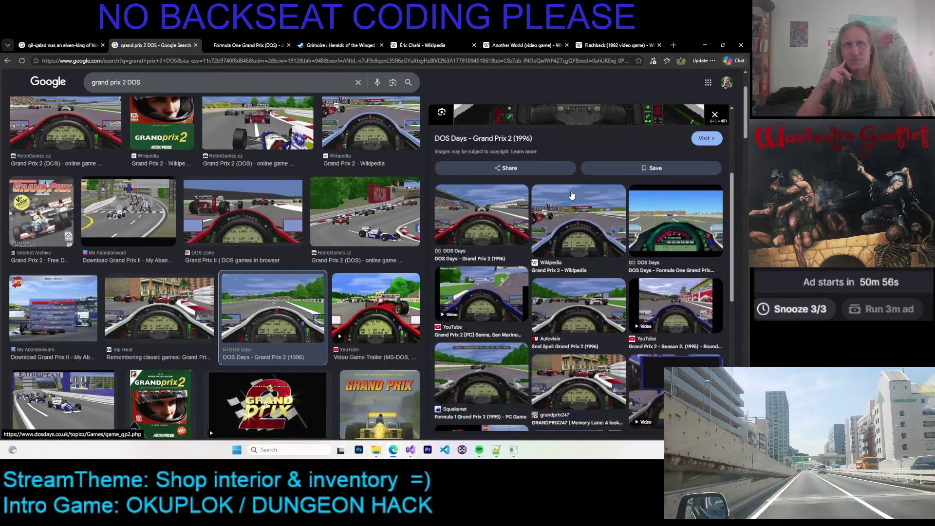
scroll(571, 195, up, 4)
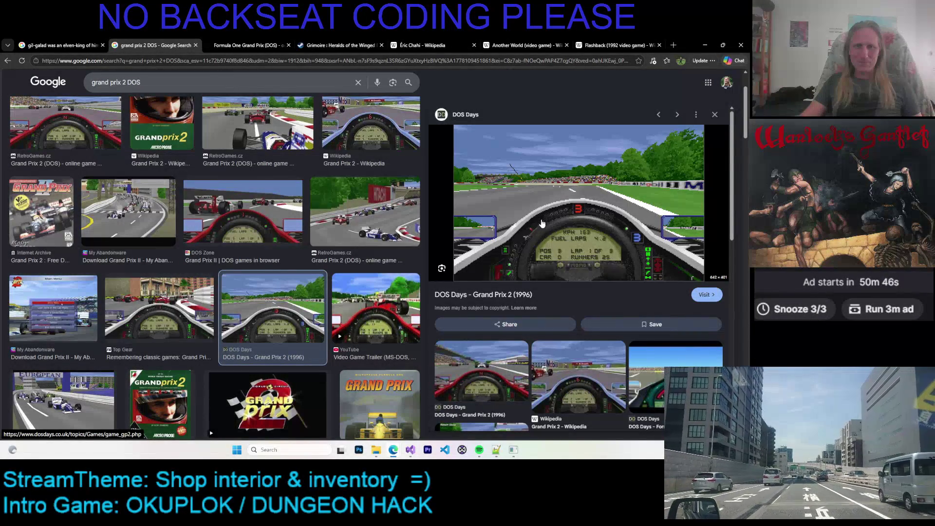
scroll(571, 212, down, 2)
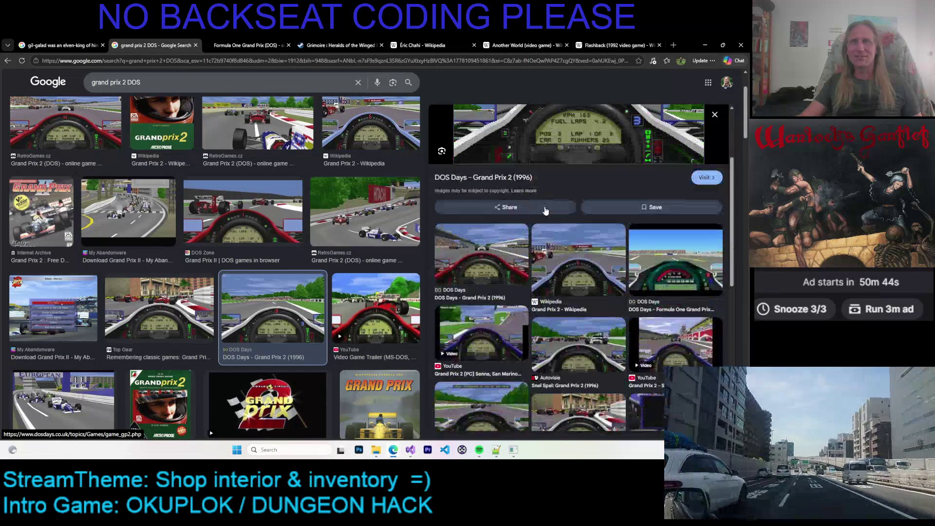
scroll(540, 214, down, 4)
scroll(539, 214, up, 1)
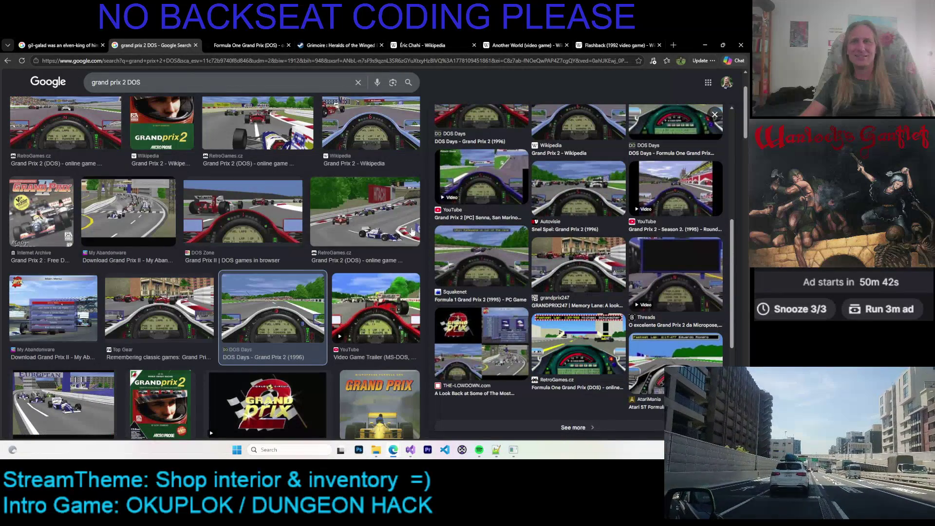
scroll(411, 231, down, 3)
click(171, 244)
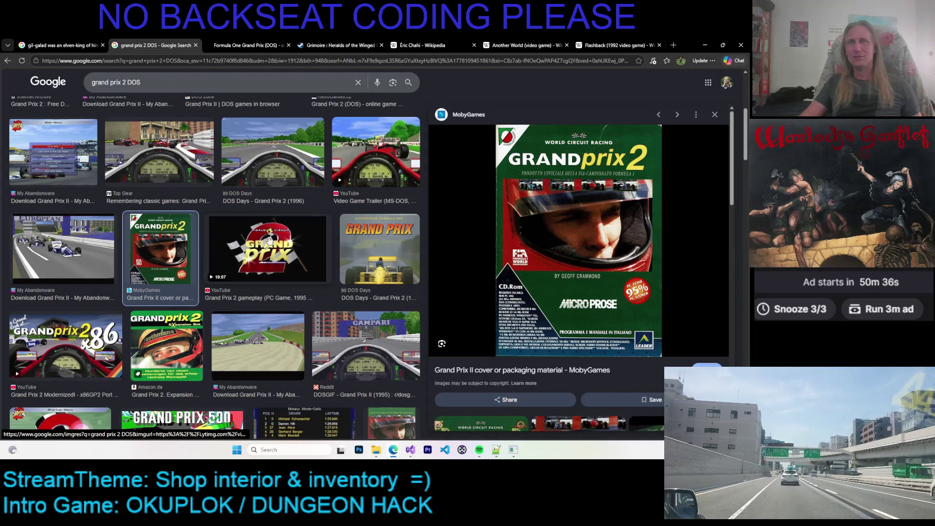
click(87, 254)
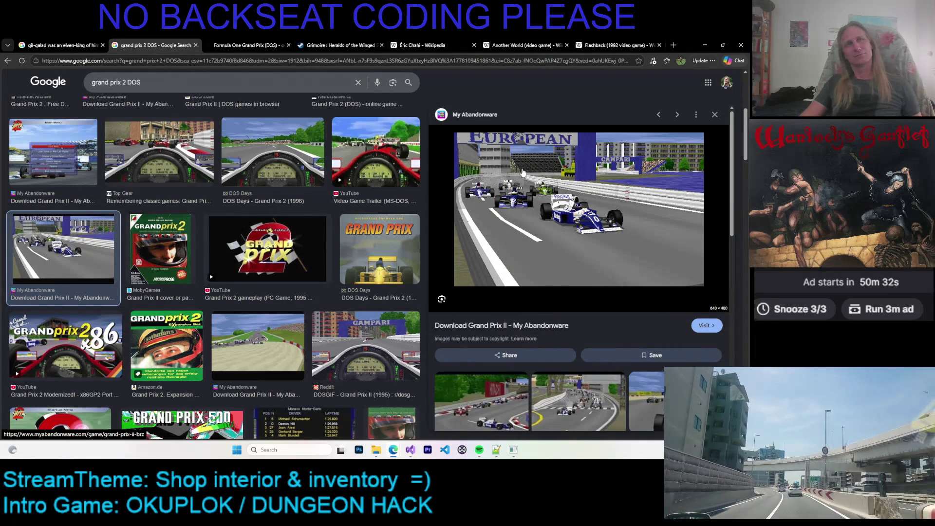
Preview the RetroGames Grand Prix 2 (DOS) image and the Wikipedia screenshot
scroll(521, 171, down, 4)
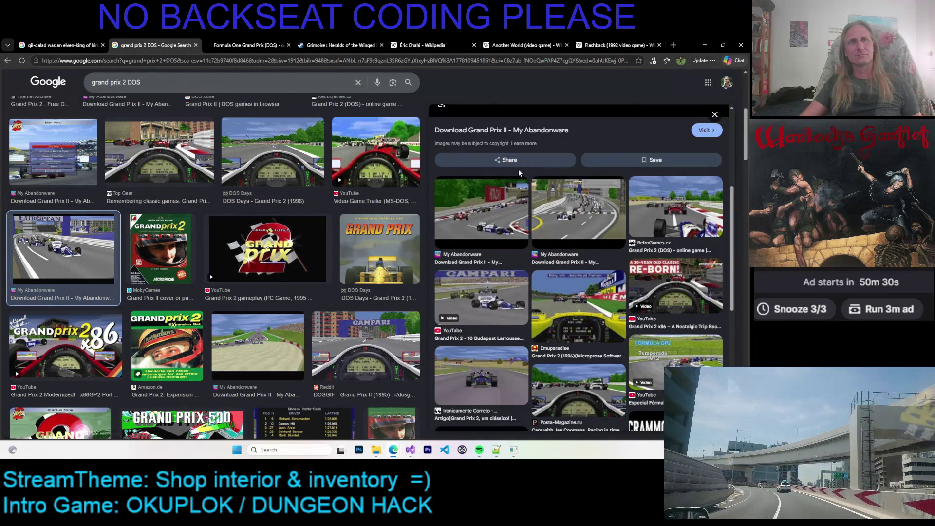
scroll(519, 172, up, 1)
scroll(262, 241, down, 3)
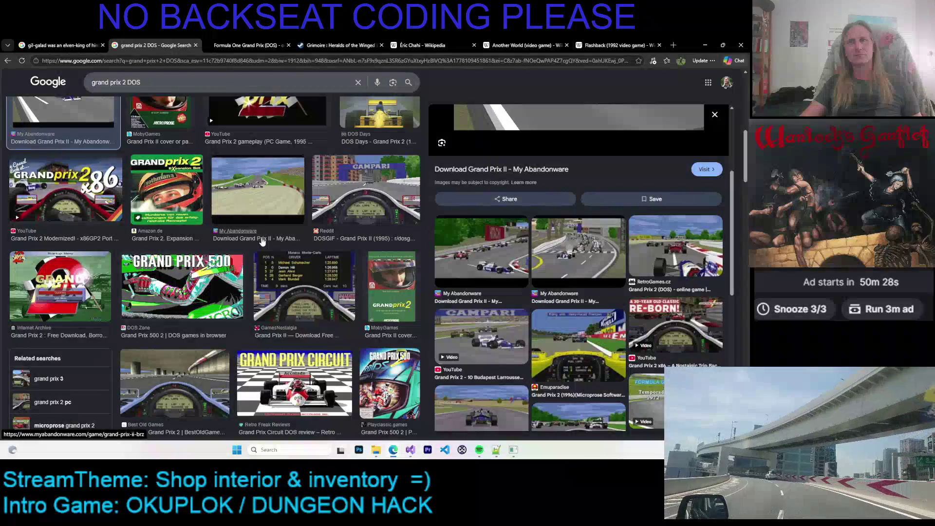
scroll(263, 241, up, 3)
scroll(261, 241, up, 3)
scroll(261, 241, up, 3)
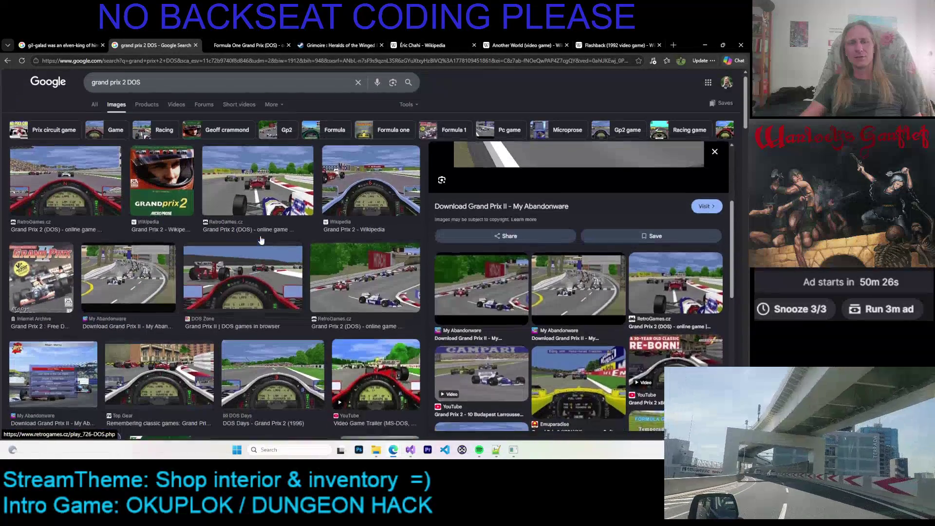
scroll(261, 241, up, 1)
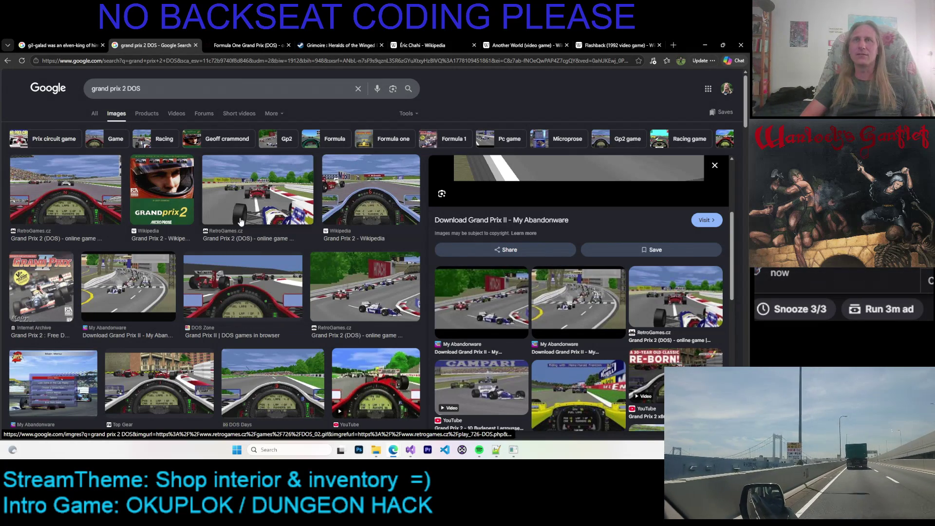
click(258, 195)
click(364, 195)
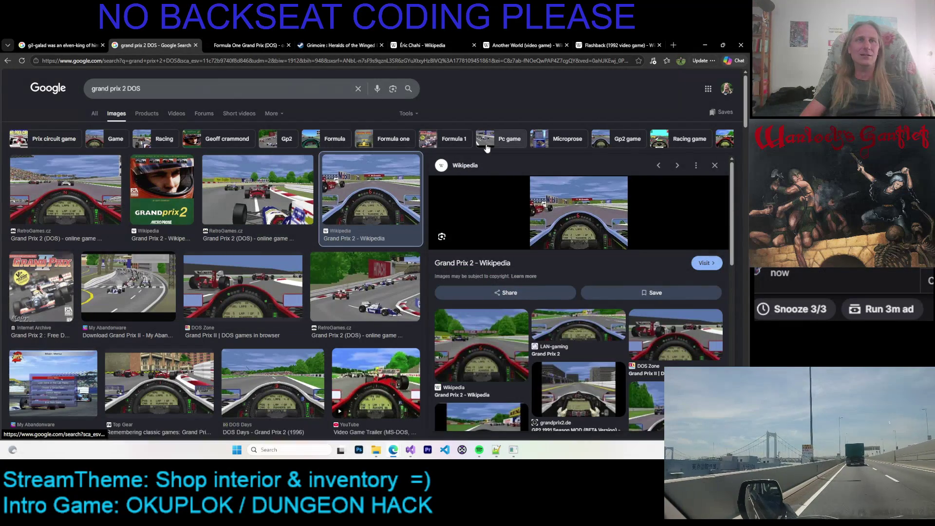
Preview the RetroGames, GCR2 Steam, My Abandonware and DOS Zone in-car Grand Prix II images
scroll(350, 232, down, 1)
click(349, 231)
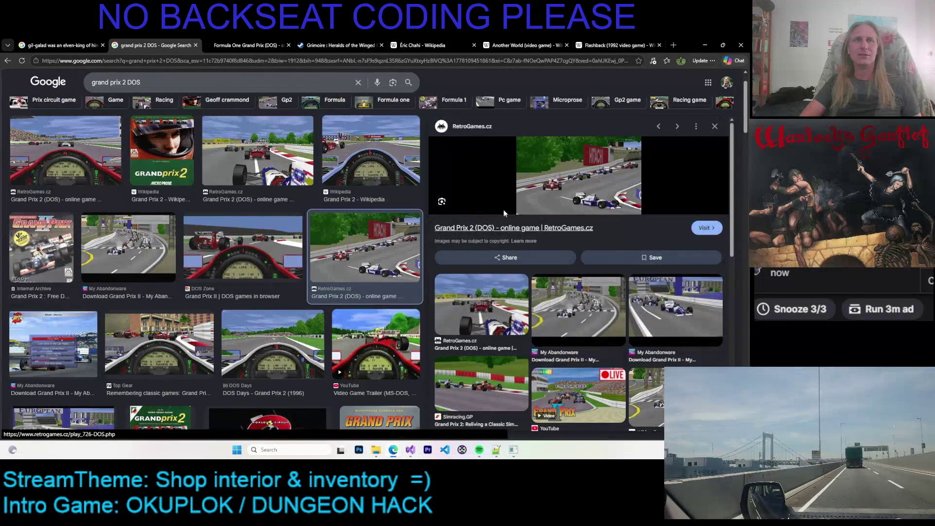
scroll(525, 206, down, 5)
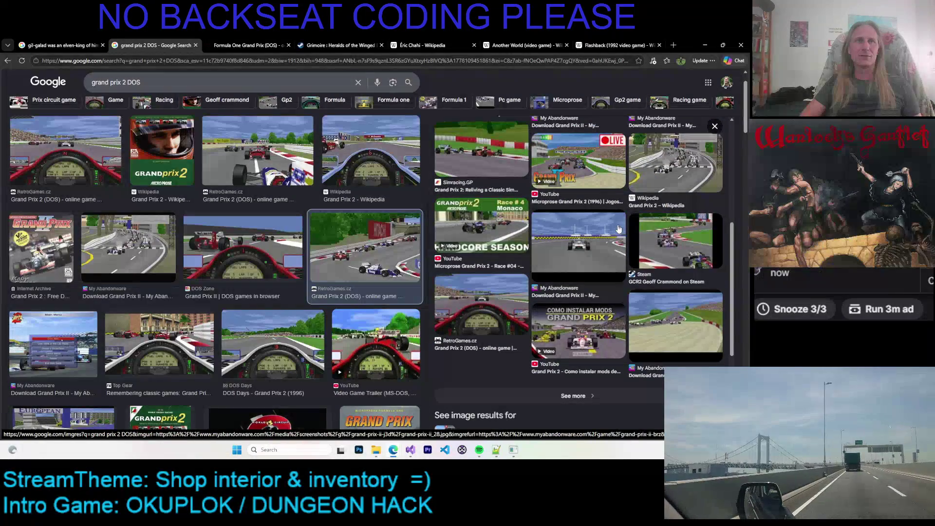
click(654, 229)
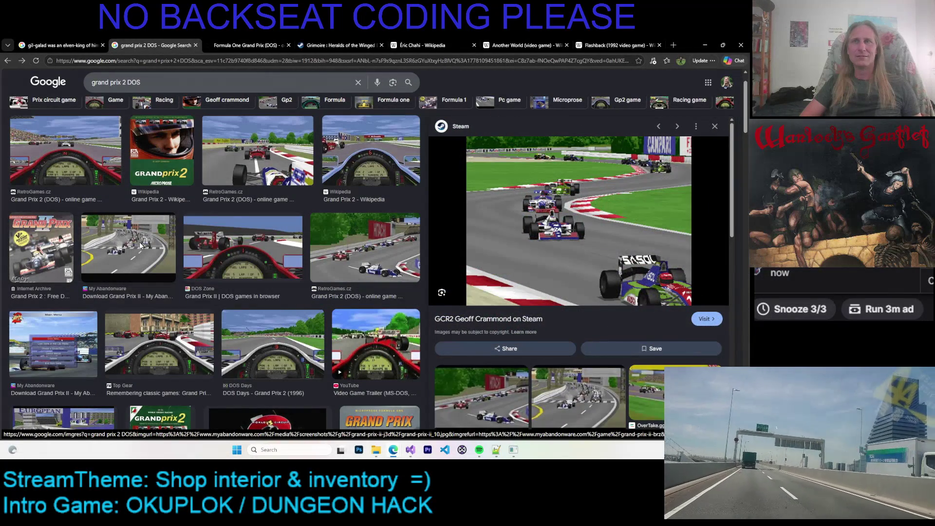
click(146, 225)
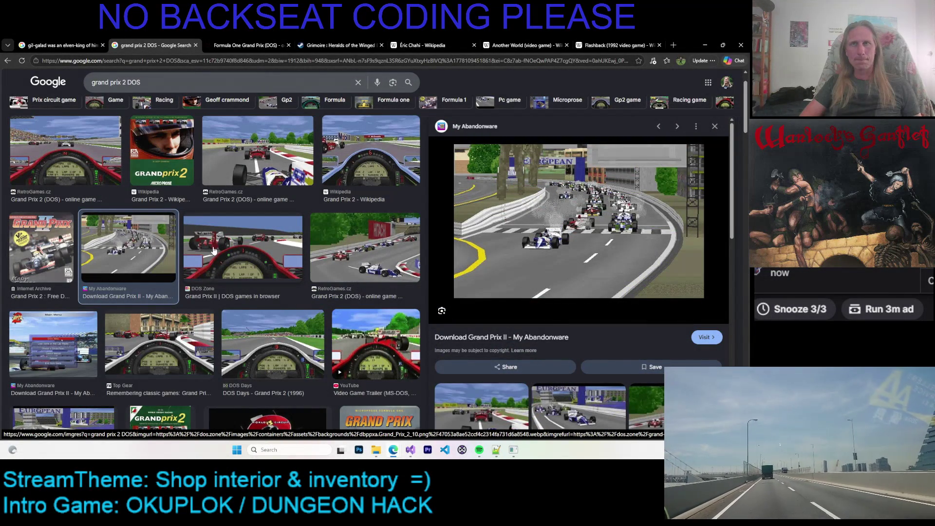
click(208, 253)
Open the Wikipedia Grand Prix 2 image preview, then return to the paint program
scroll(466, 215, down, 5)
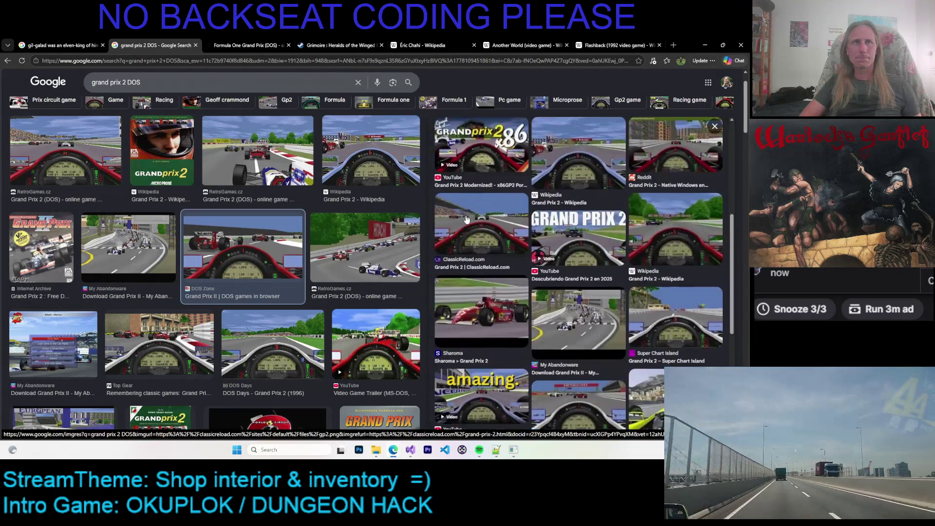
scroll(467, 217, down, 3)
scroll(467, 217, up, 3)
scroll(466, 217, up, 2)
scroll(467, 217, down, 2)
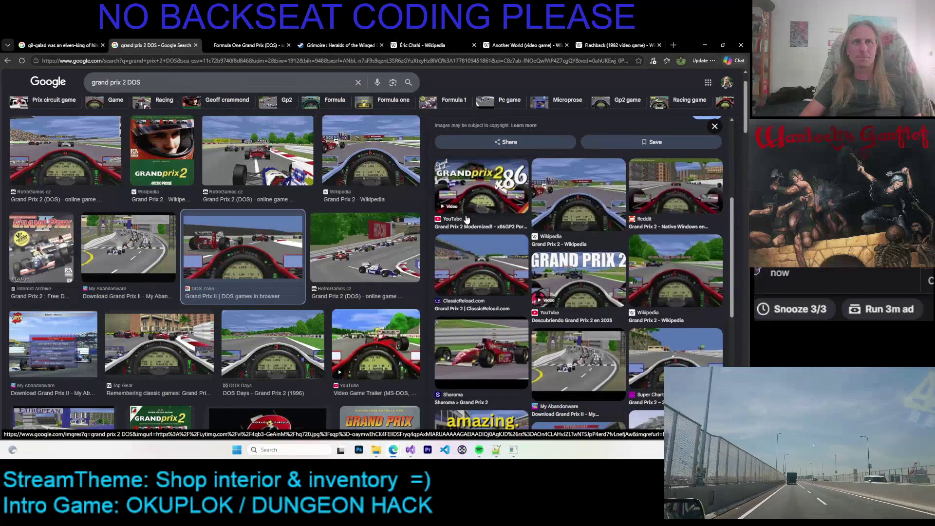
click(578, 185)
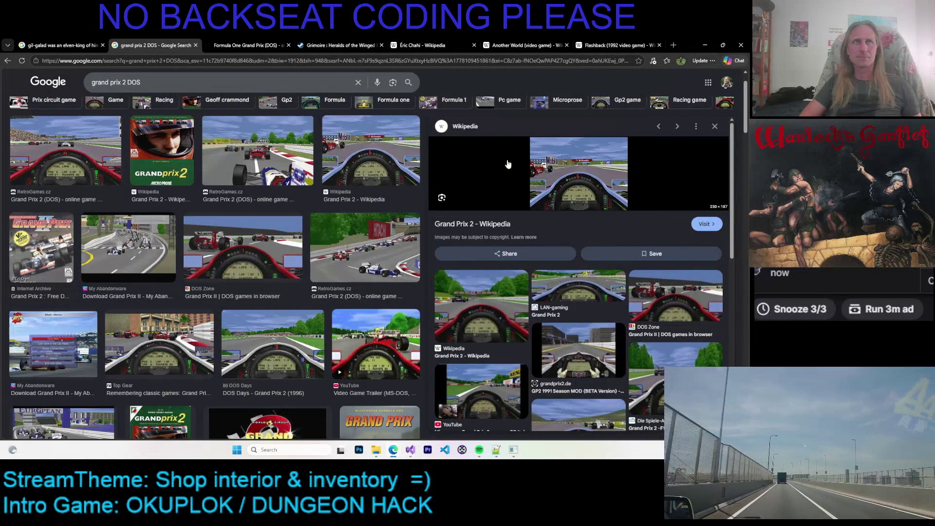
click(705, 45)
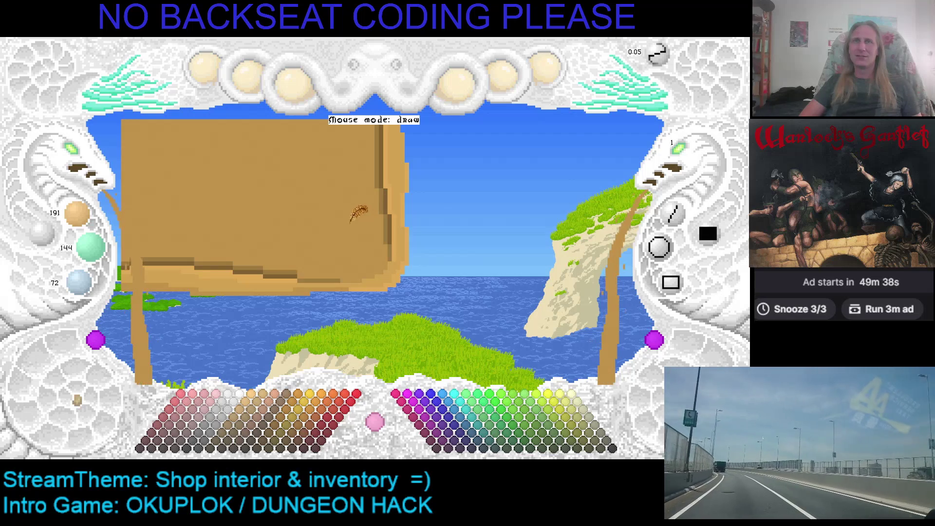
Drag out the tan slab's right edge and reshape its bottom edge
mouse_move(398, 168)
mouse_down()
mouse_move(418, 237)
mouse_move(375, 284)
mouse_move(399, 210)
mouse_up()
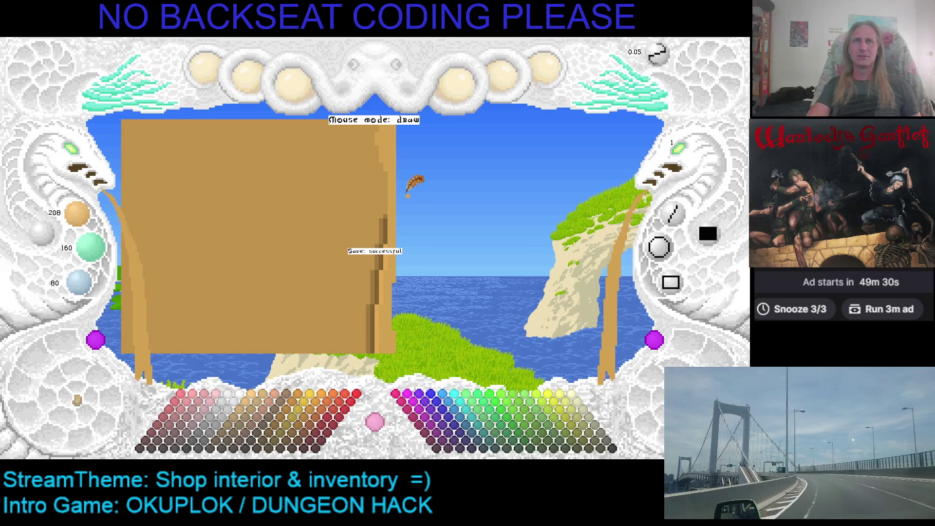
mouse_move(410, 181)
mouse_down()
mouse_move(443, 168)
mouse_move(427, 240)
mouse_up()
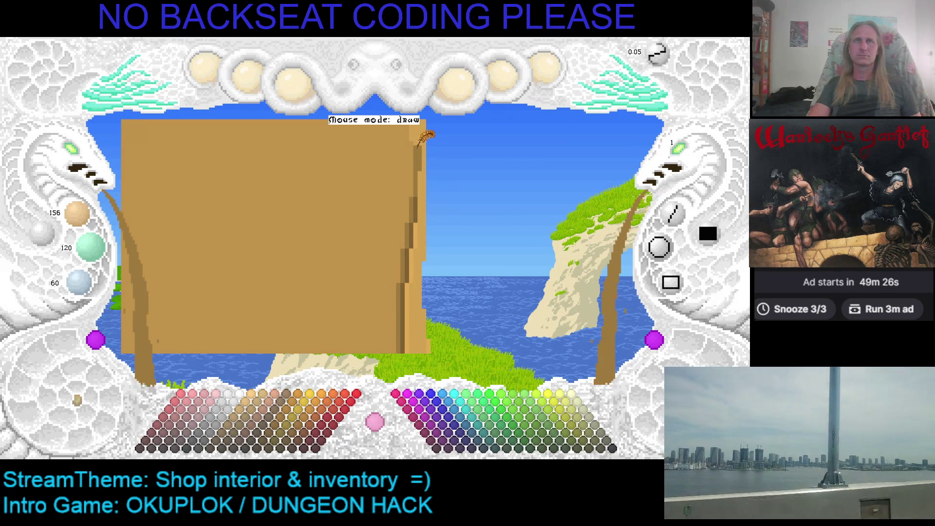
drag(418, 146, 423, 163)
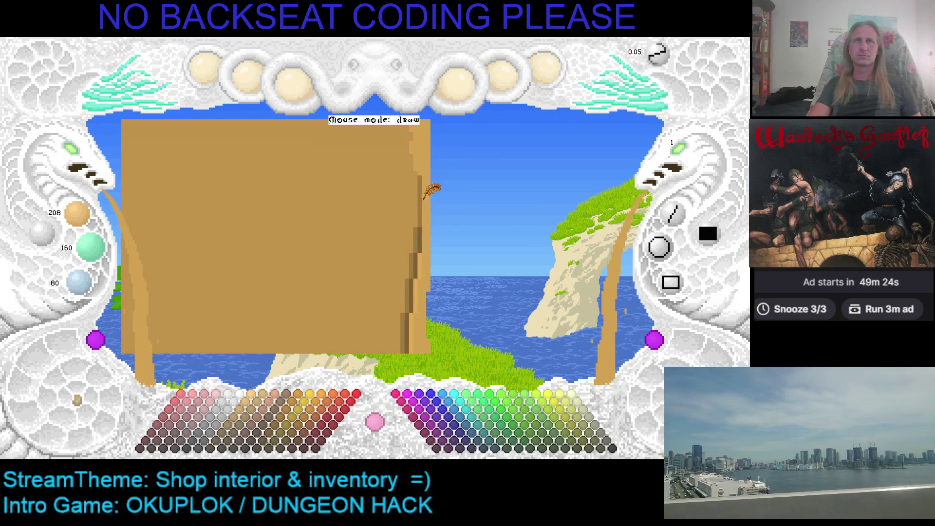
drag(424, 199, 441, 244)
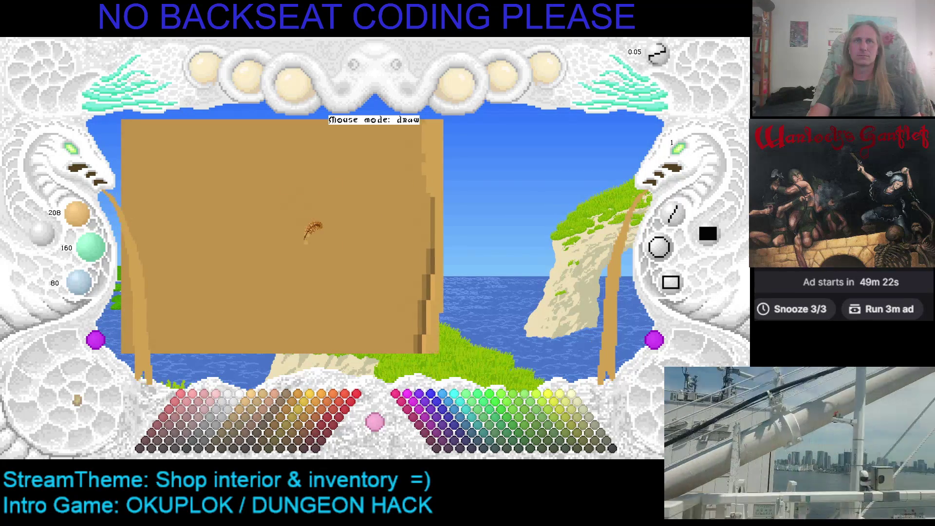
drag(376, 253, 407, 185)
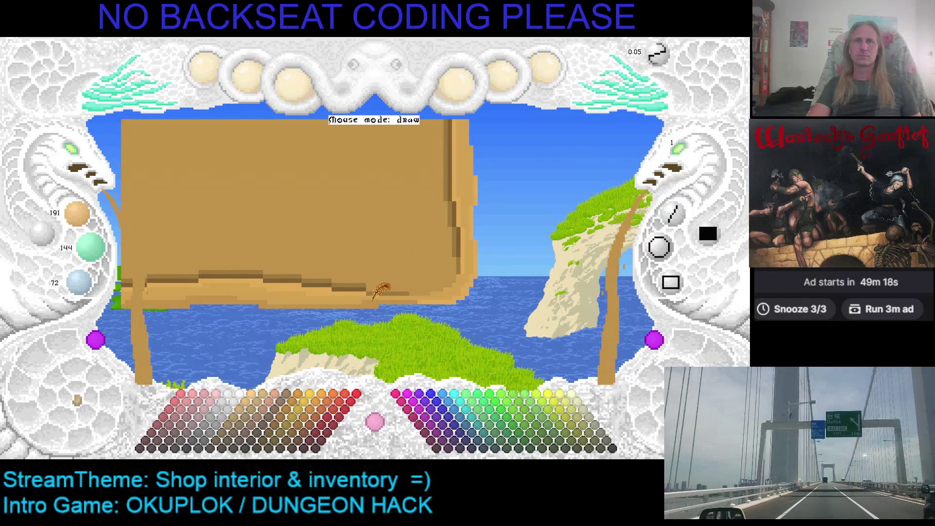
scroll(475, 198, down, 1)
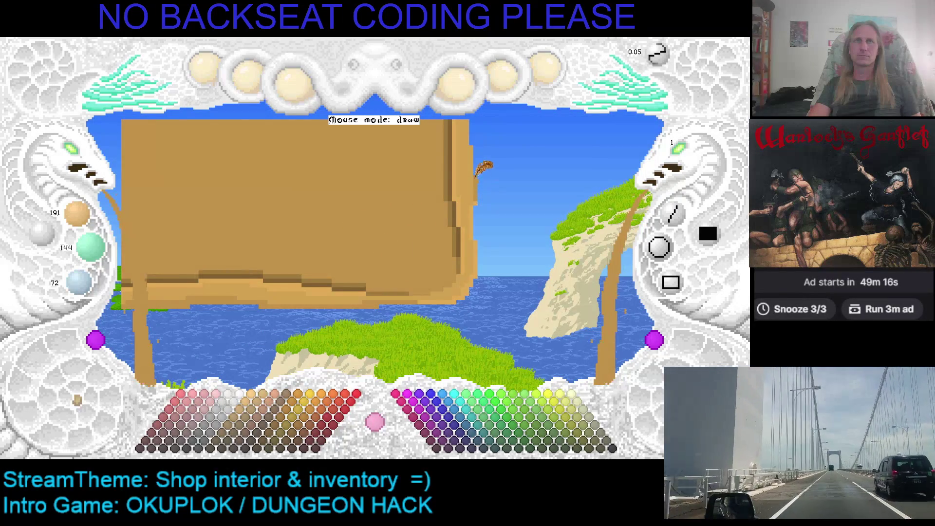
drag(472, 141, 475, 194)
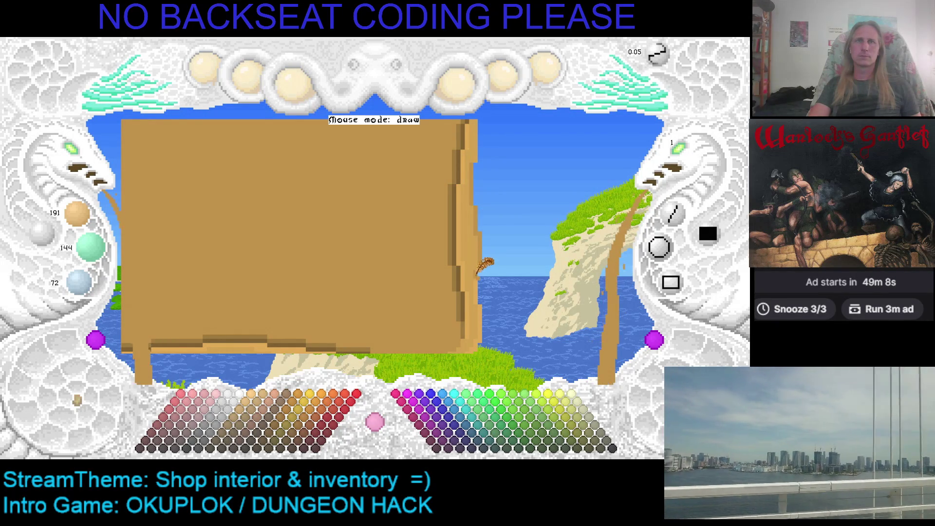
drag(475, 298, 491, 242)
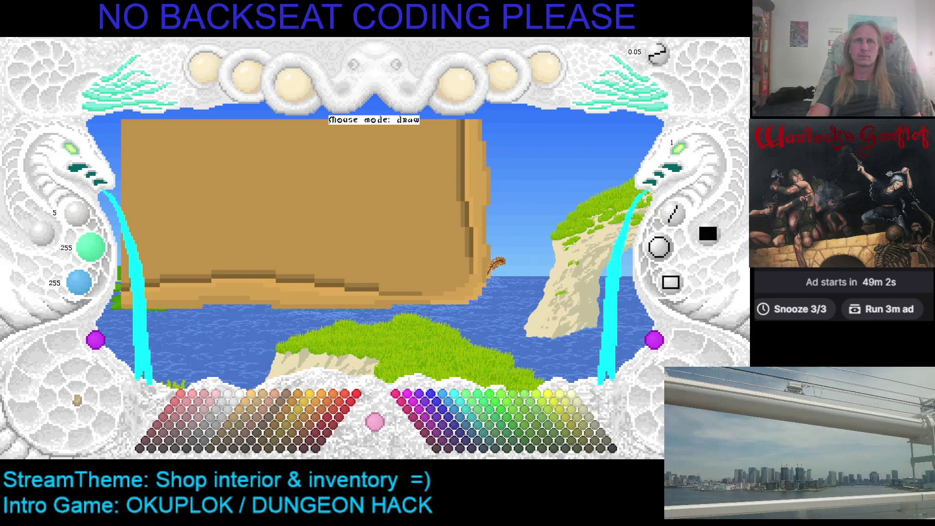
Sample the slab's tans: light 208/160/80, darker edge 191/144/72, then light again
right_click(477, 281)
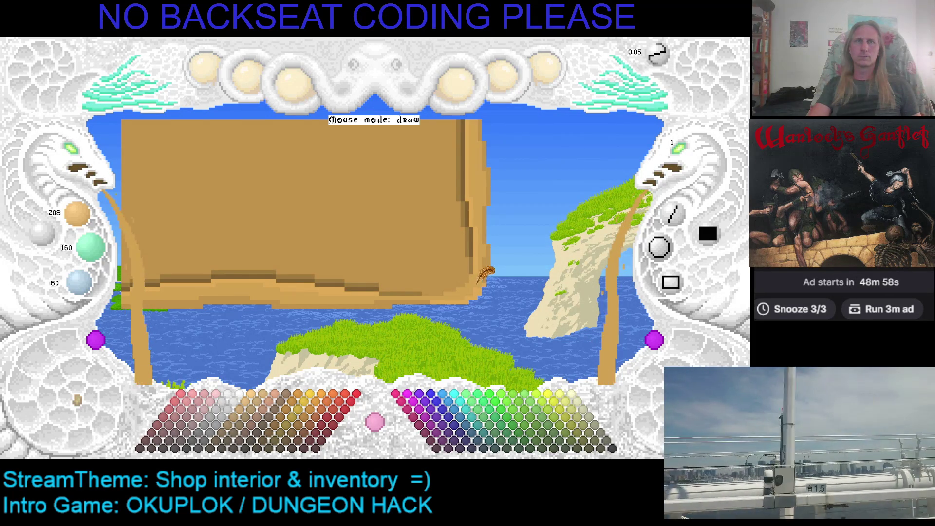
right_click(484, 266)
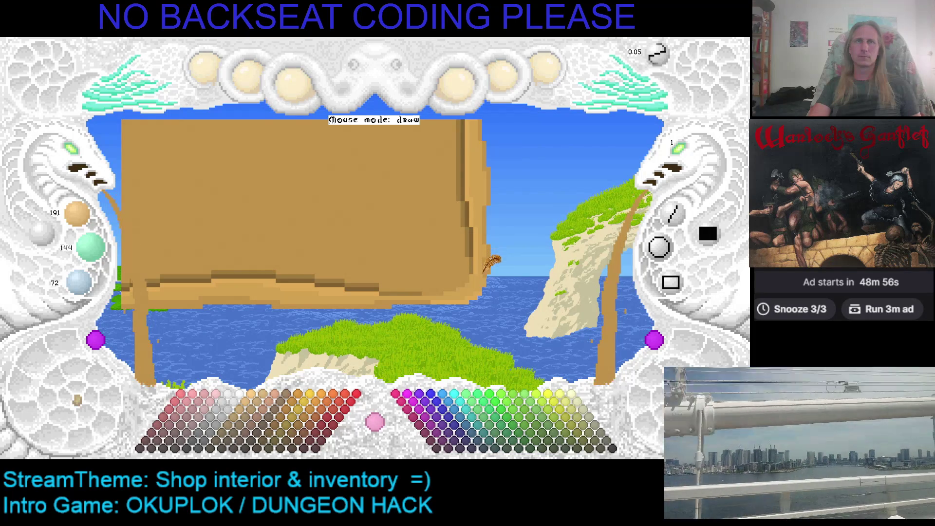
right_click(483, 252)
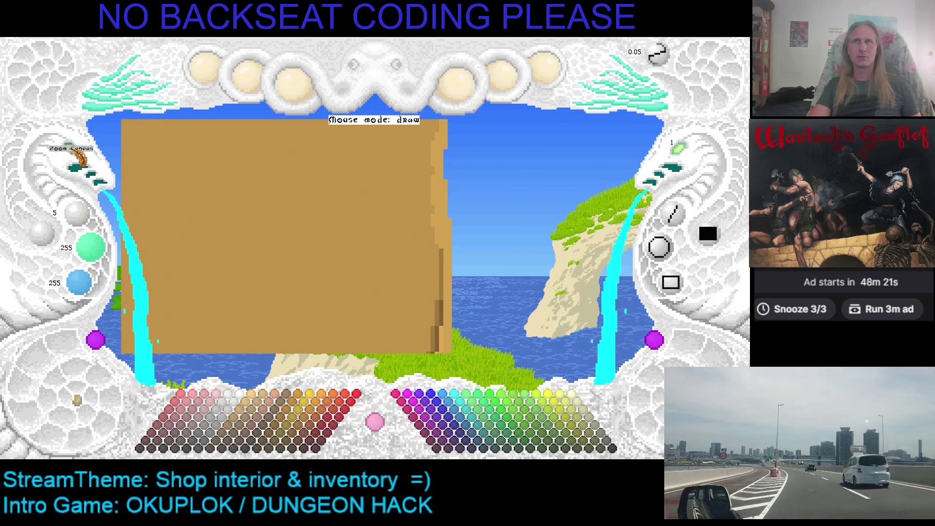
Zoom the canvas out and back in, panning the view to the right
click(77, 155)
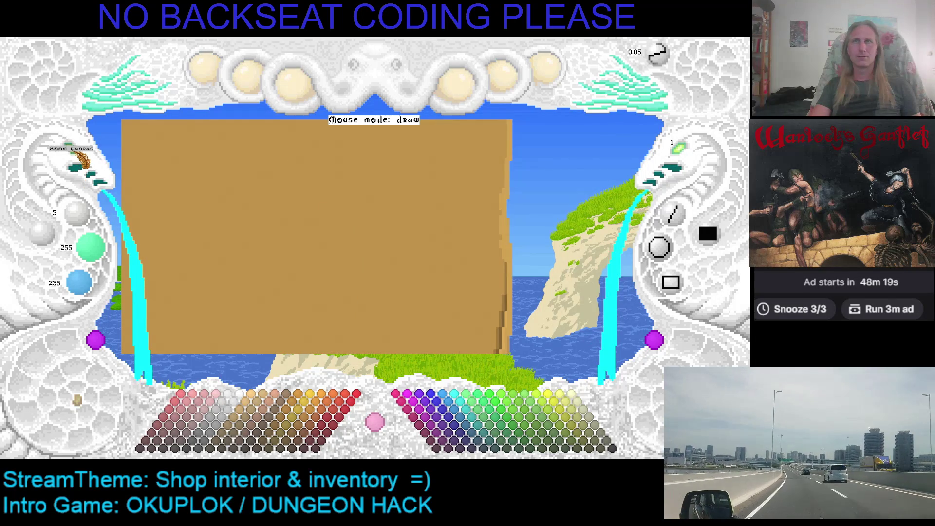
click(78, 157)
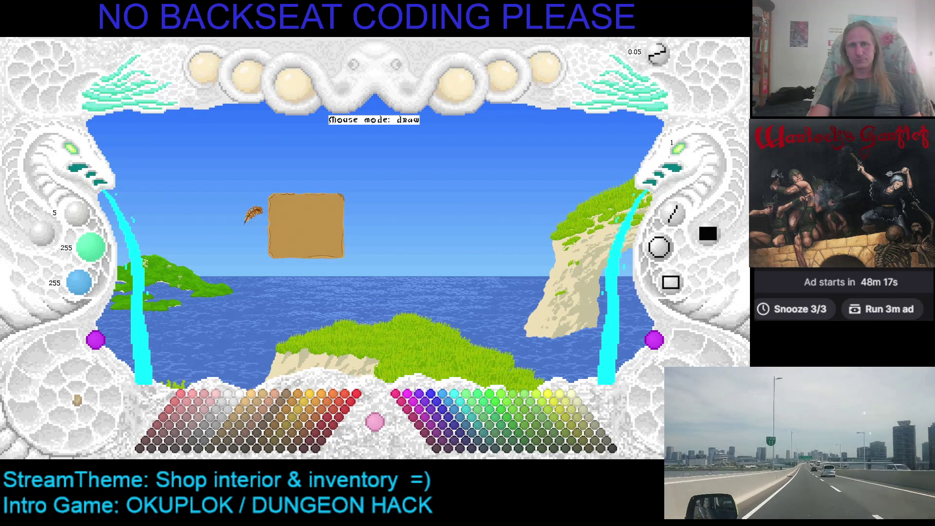
click(78, 161)
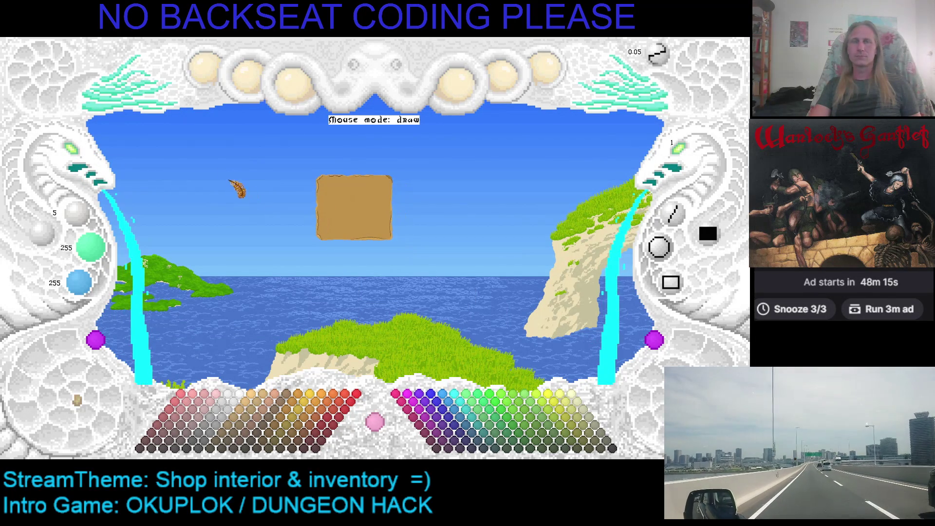
click(80, 158)
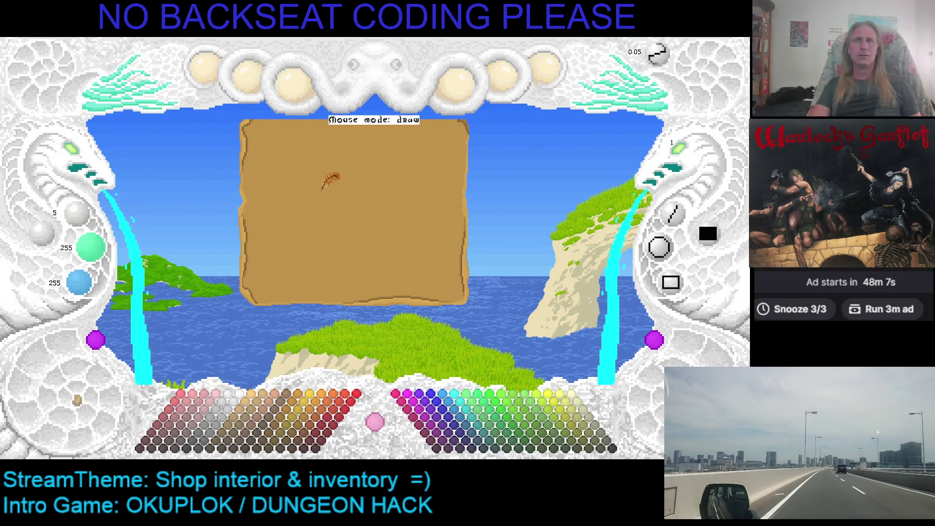
drag(271, 193, 317, 204)
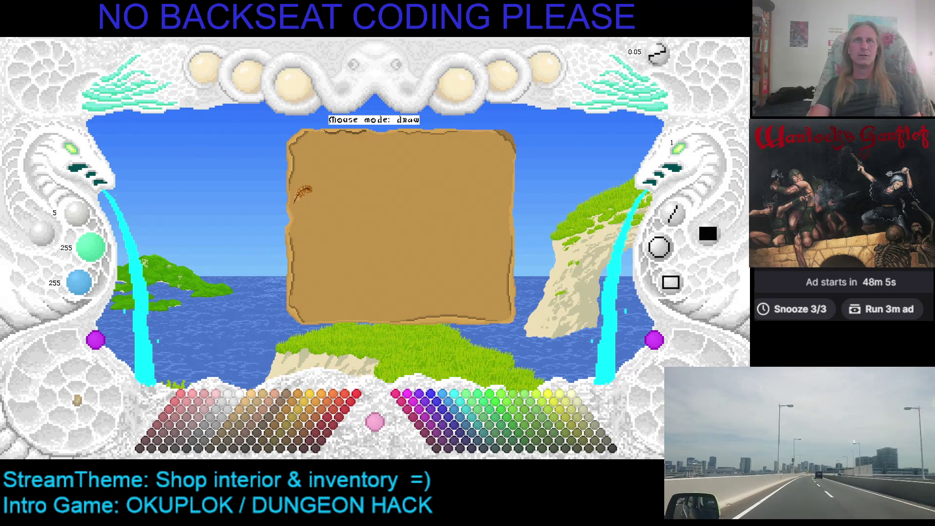
drag(291, 196, 321, 192)
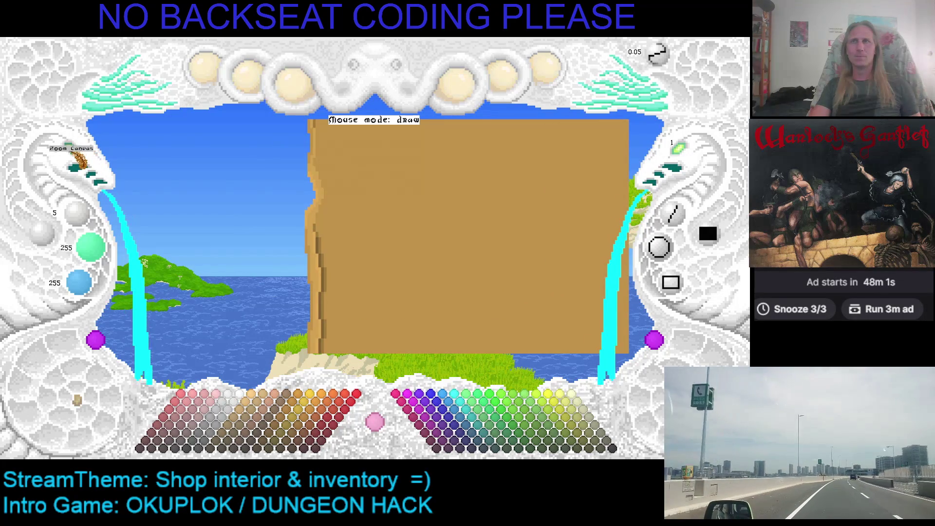
Step through the canvas zoom levels, ending on a small view of the slab
click(85, 161)
click(85, 161)
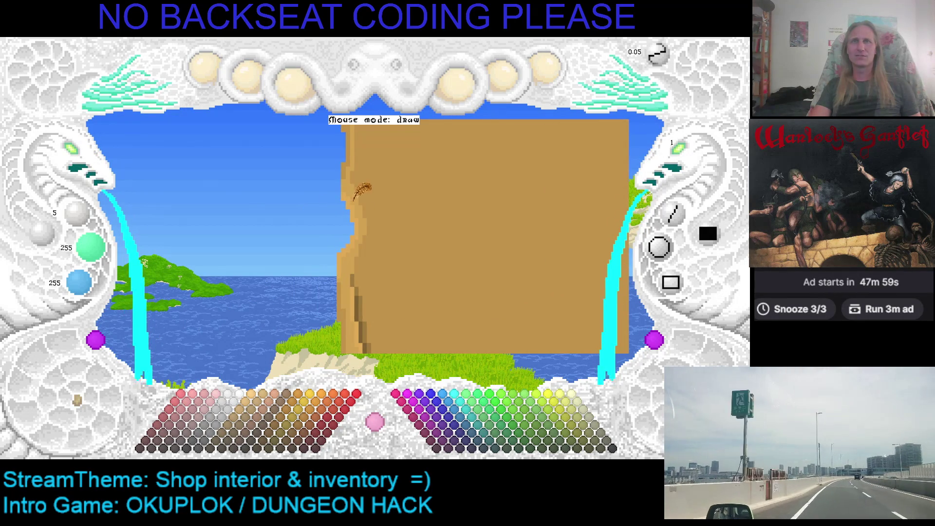
click(88, 157)
click(78, 157)
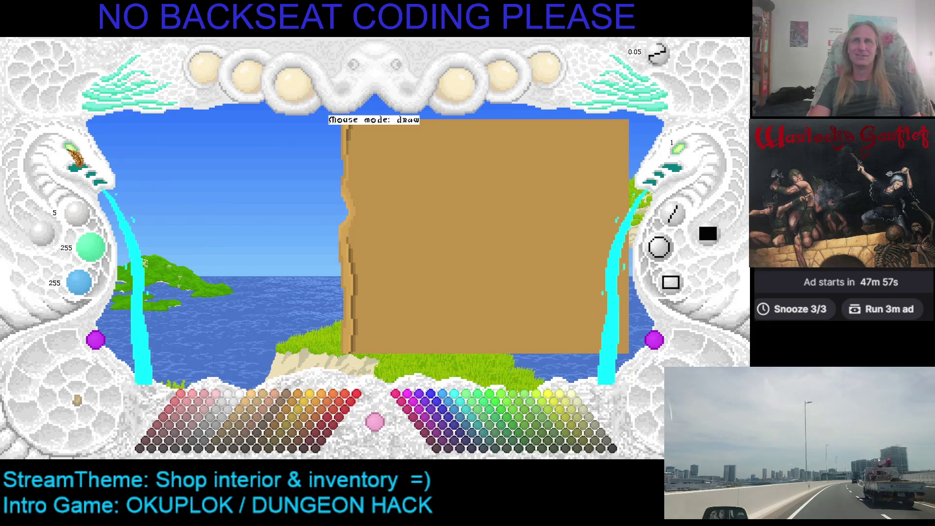
click(78, 157)
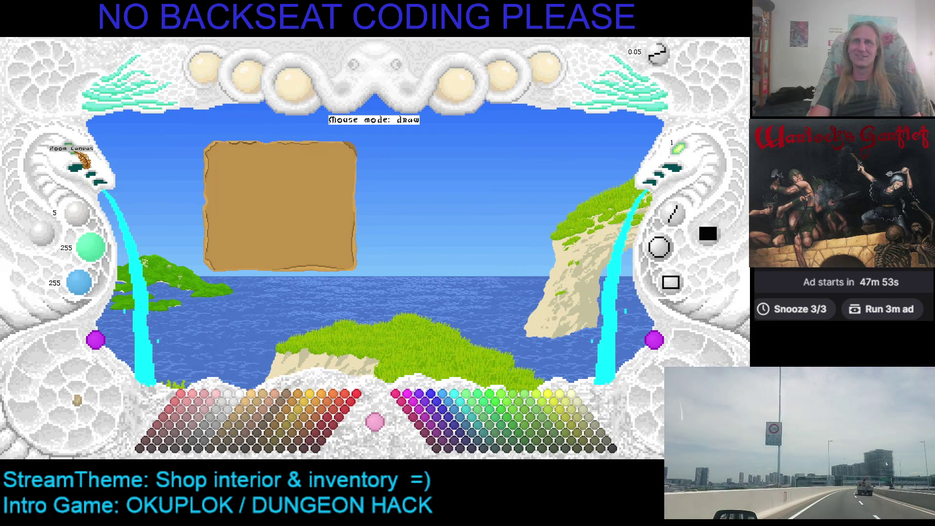
click(83, 159)
click(84, 159)
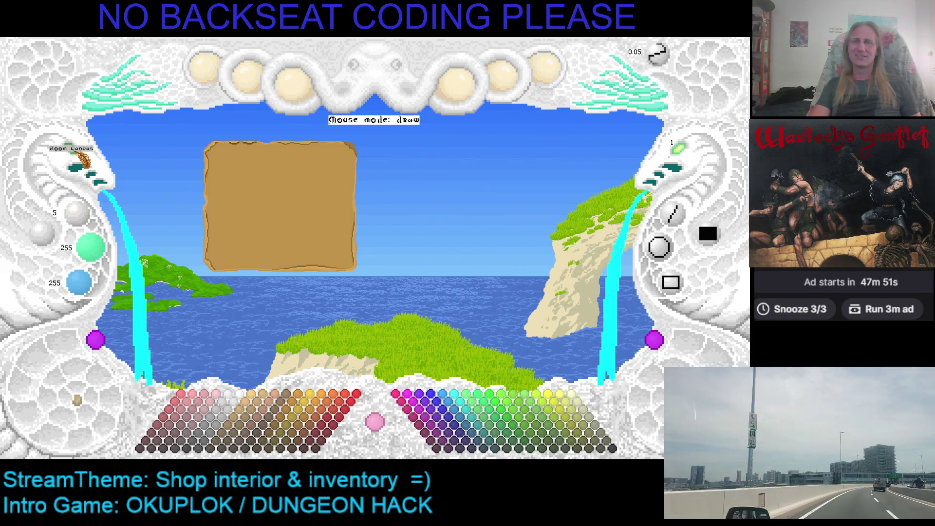
click(84, 159)
click(84, 159)
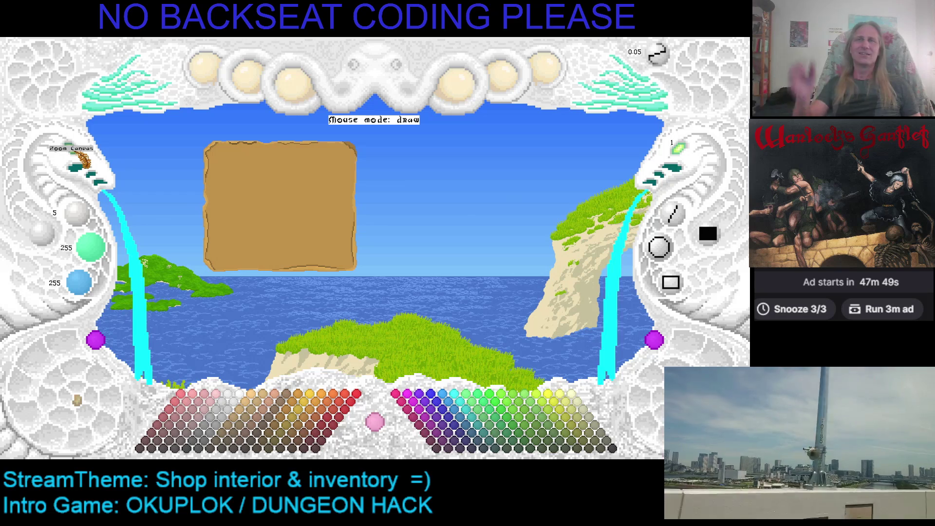
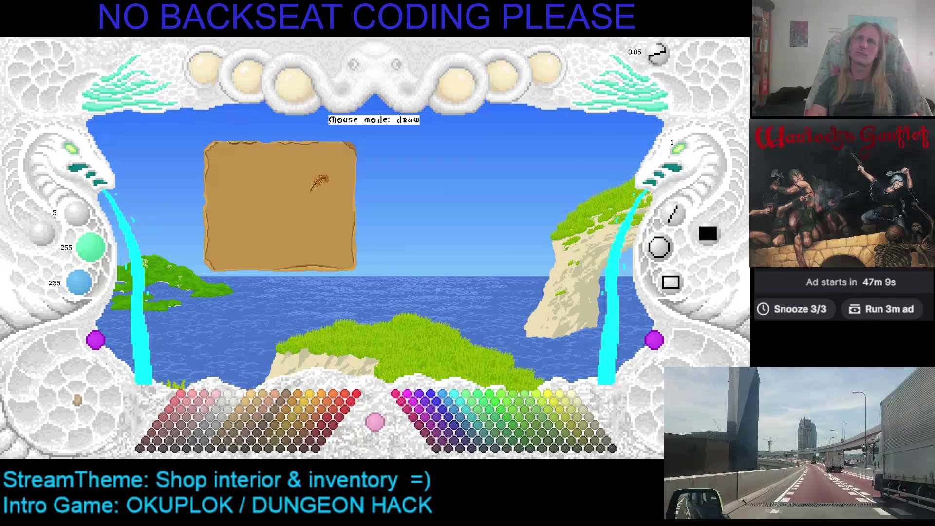
Zoom in on the parchment sign and sample its tan (208/160/80) as the drawing colour
click(86, 158)
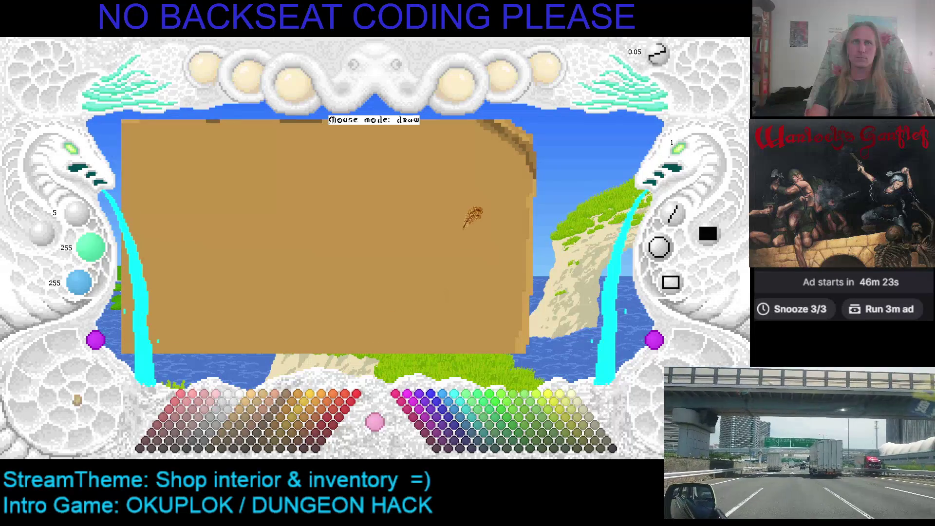
right_click(507, 195)
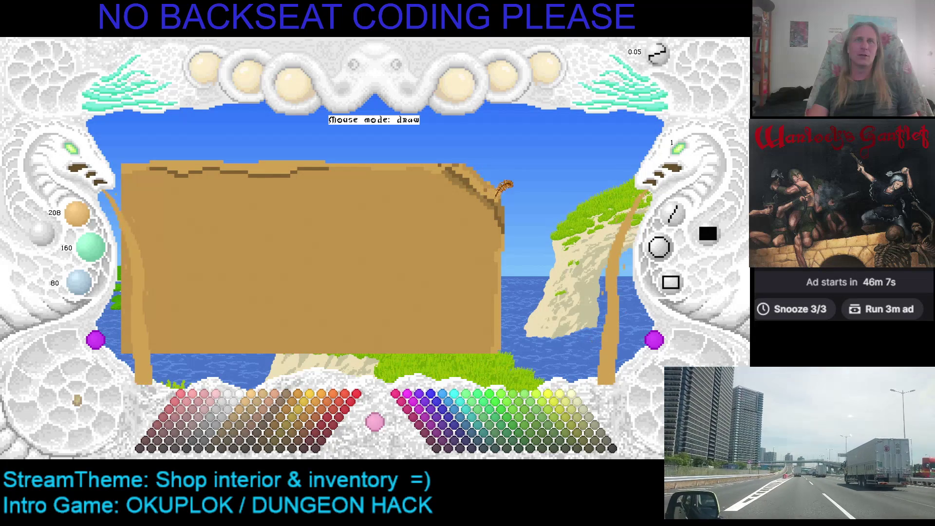
Undo and redo the last sign edit to compare, then quit the paint tool
key(ctrl+z)
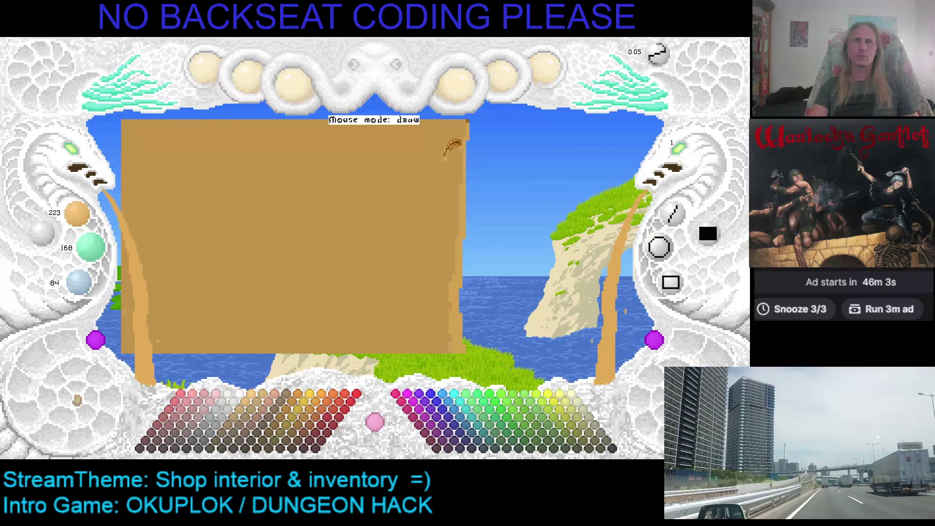
key(ctrl+z)
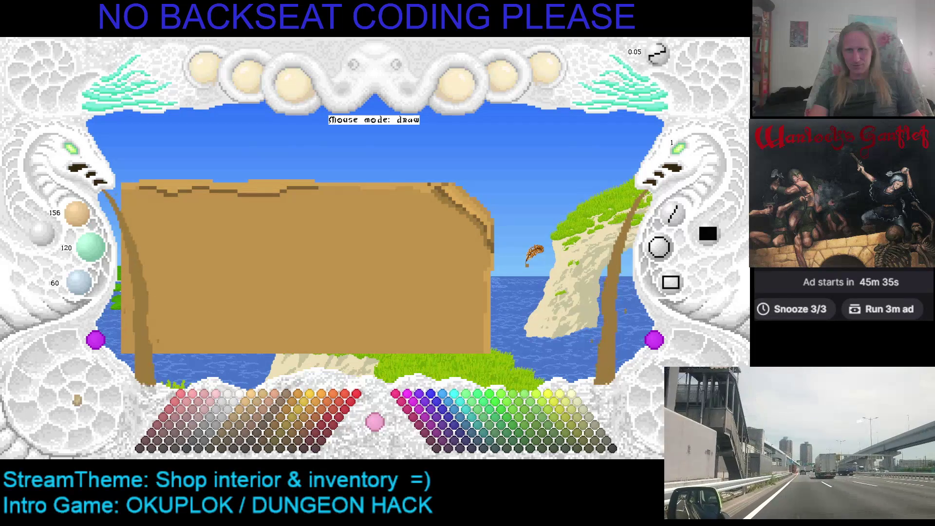
key(Escape)
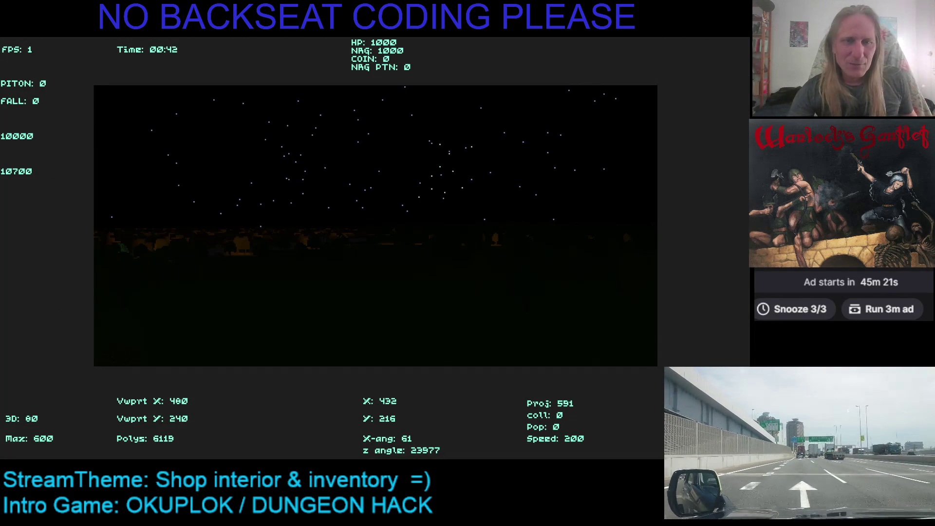
Fly across the night landscape to the village shop, then leave its trade screen
key(Up)
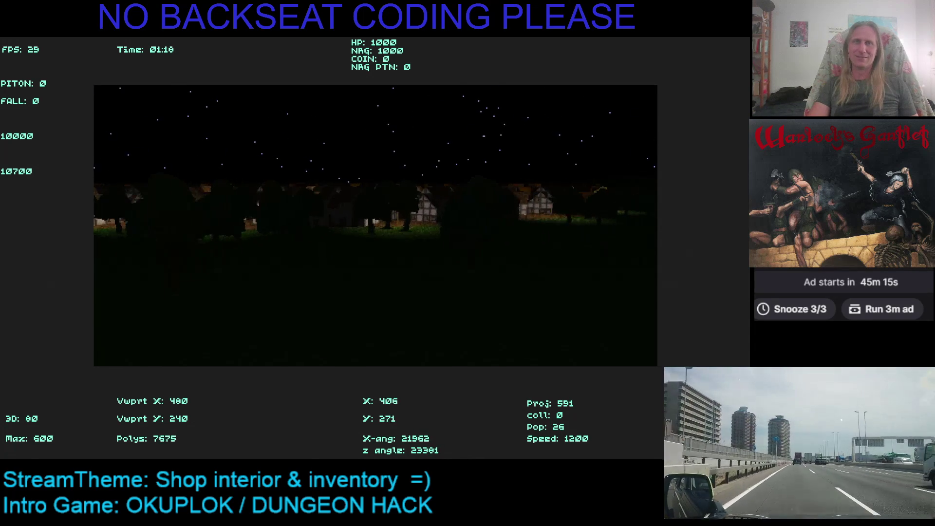
key(Down)
key(Up)
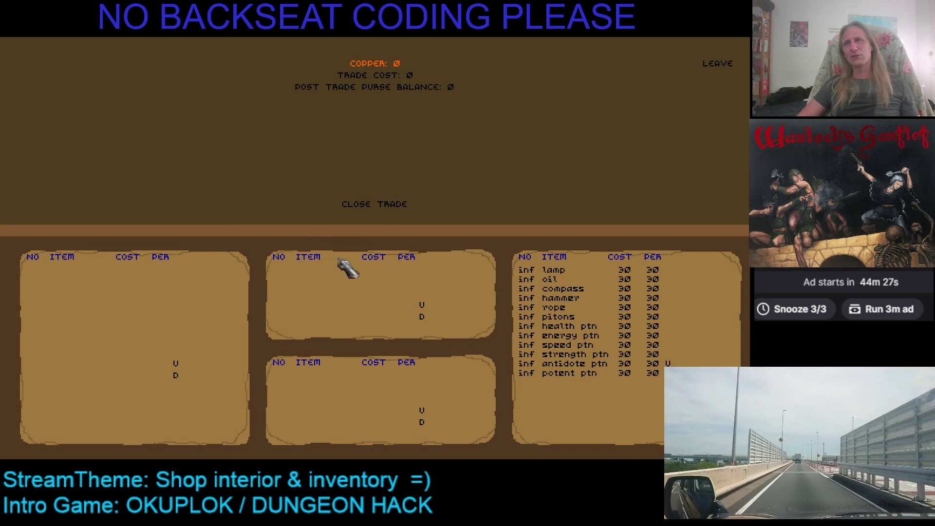
click(717, 63)
Rerun the game with F5 to check the saved sign, close it, and bring Discord forward
key(Escape)
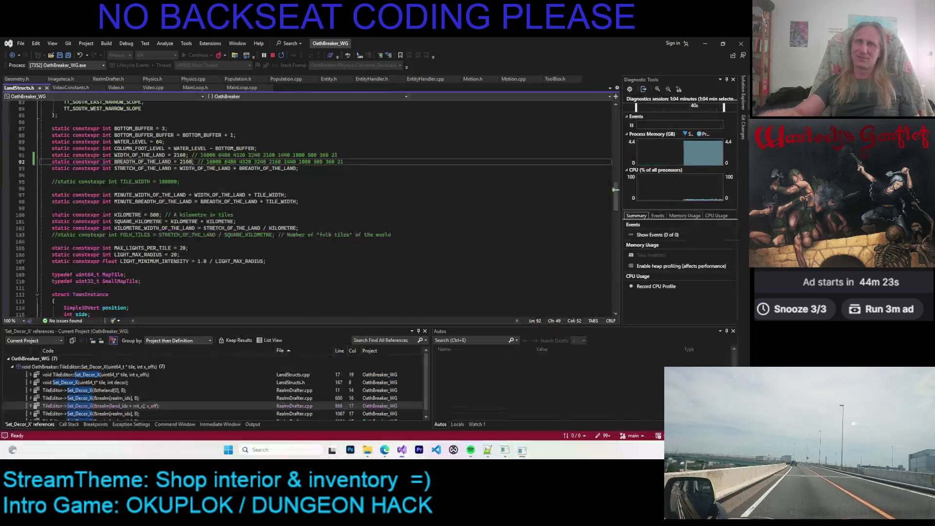
click(487, 142)
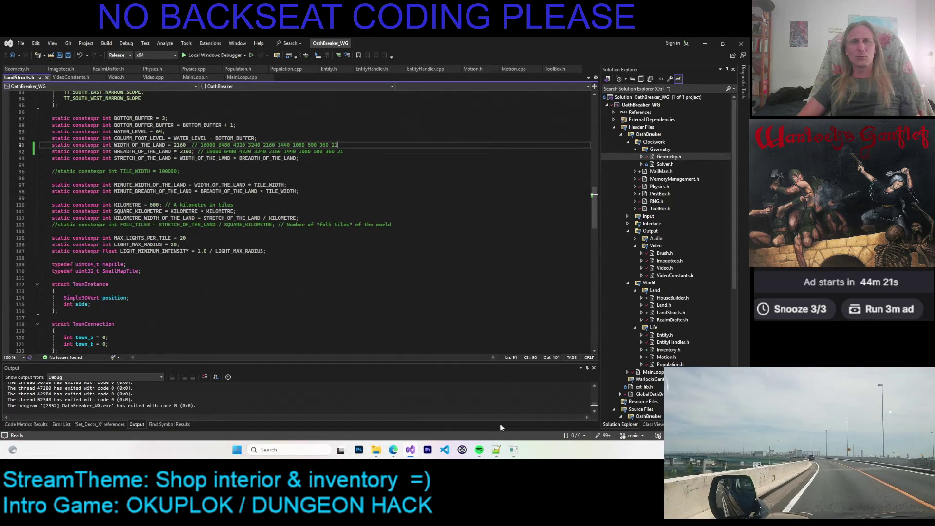
key(F5)
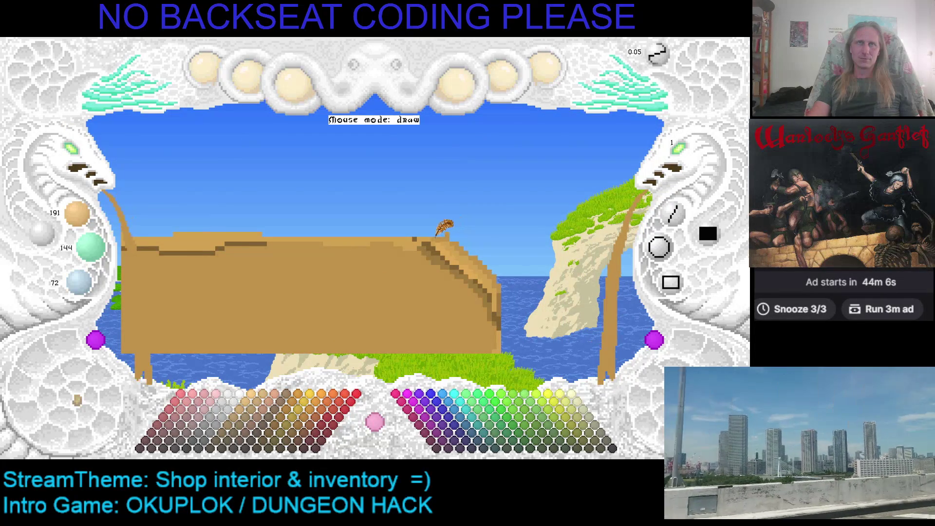
key(Escape)
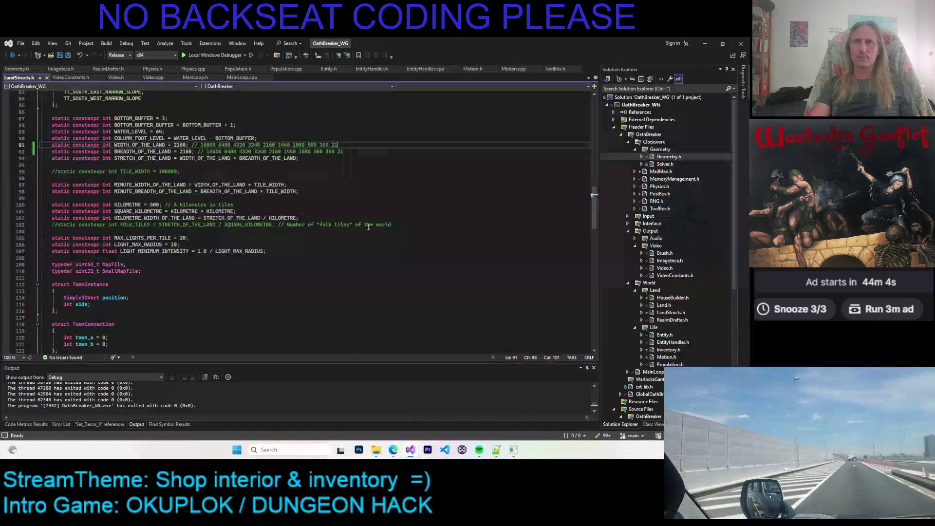
mouse_move(393, 450)
click(268, 417)
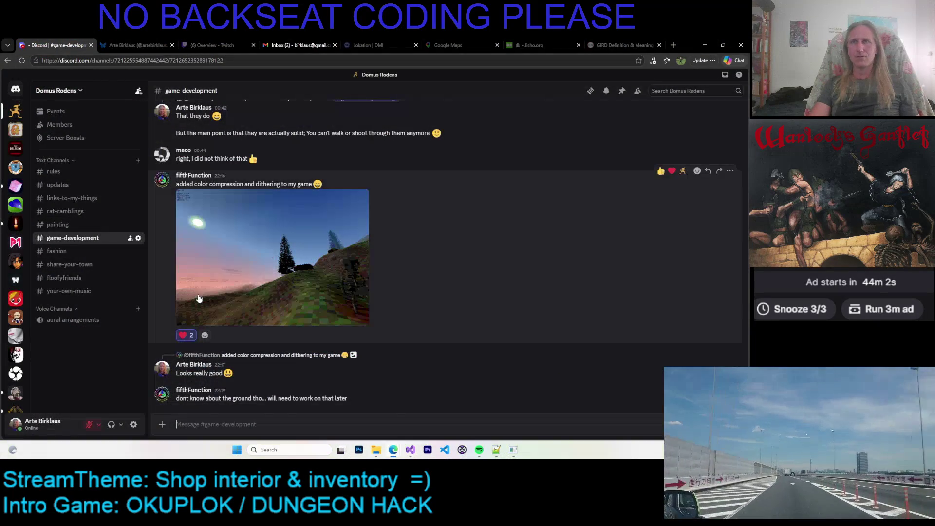
View the shared phone screenshot full size, zoomed on its profile area, then close the viewer
scroll(322, 247, up, 5)
scroll(316, 249, up, 5)
scroll(306, 256, up, 5)
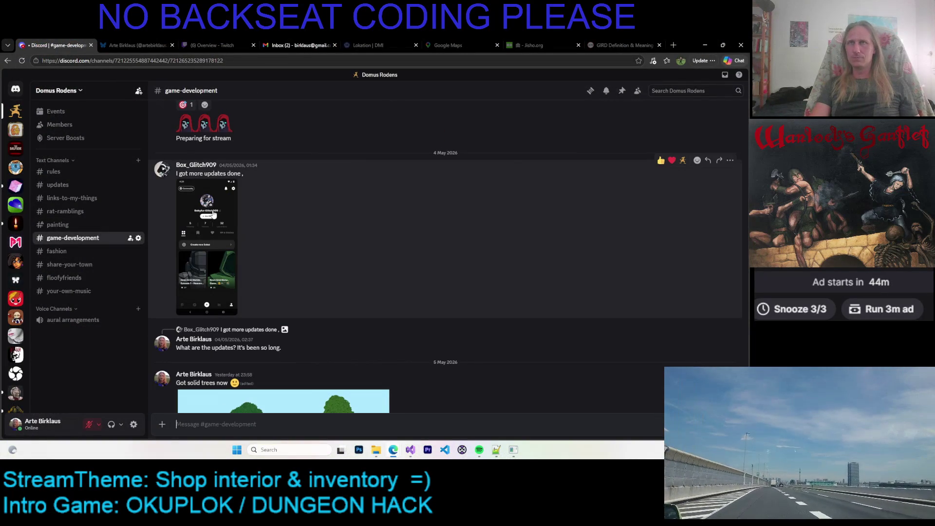
click(212, 209)
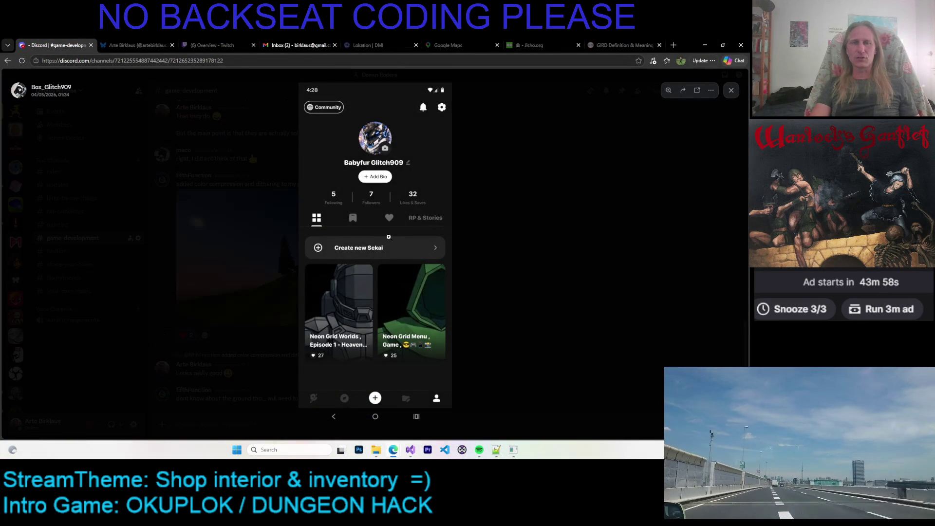
click(386, 240)
scroll(385, 235, down, 1)
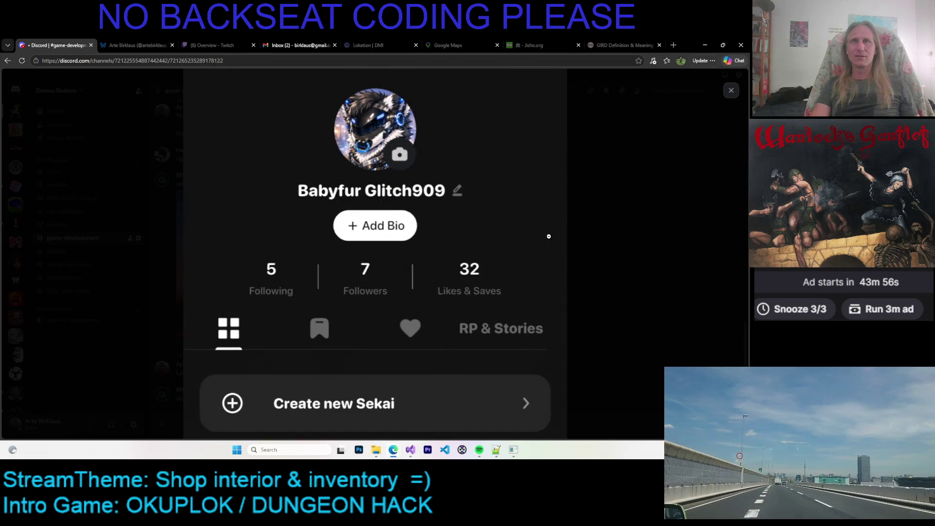
click(731, 91)
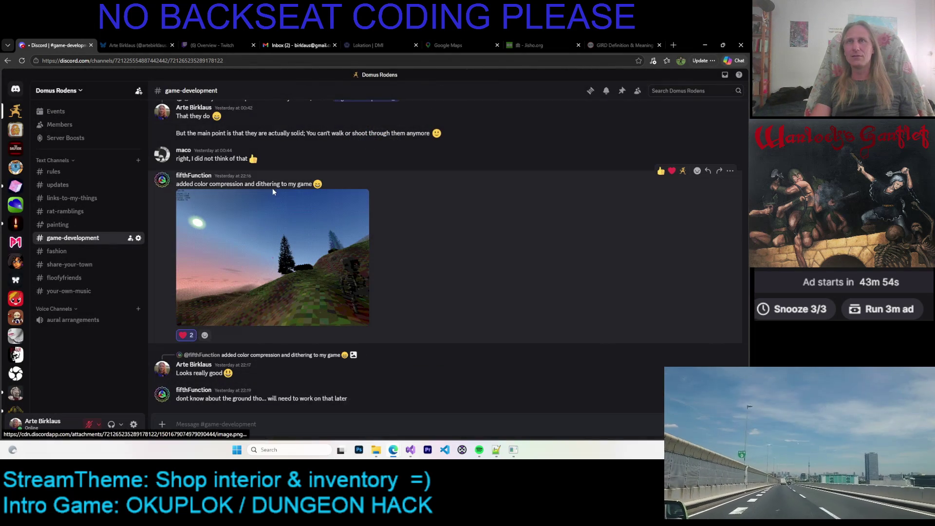
Open the shared screenshot in its own new browser tab and switch to it
scroll(382, 205, up, 5)
scroll(382, 208, up, 3)
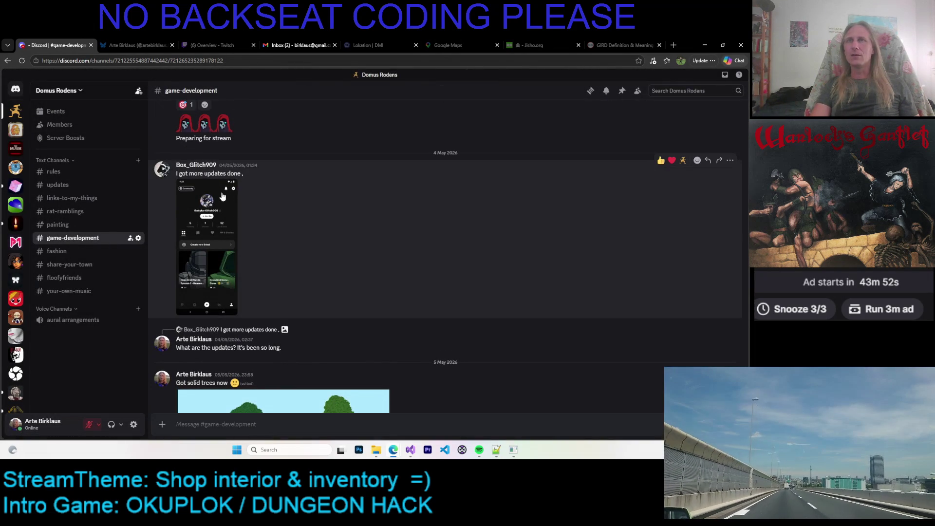
click(223, 197)
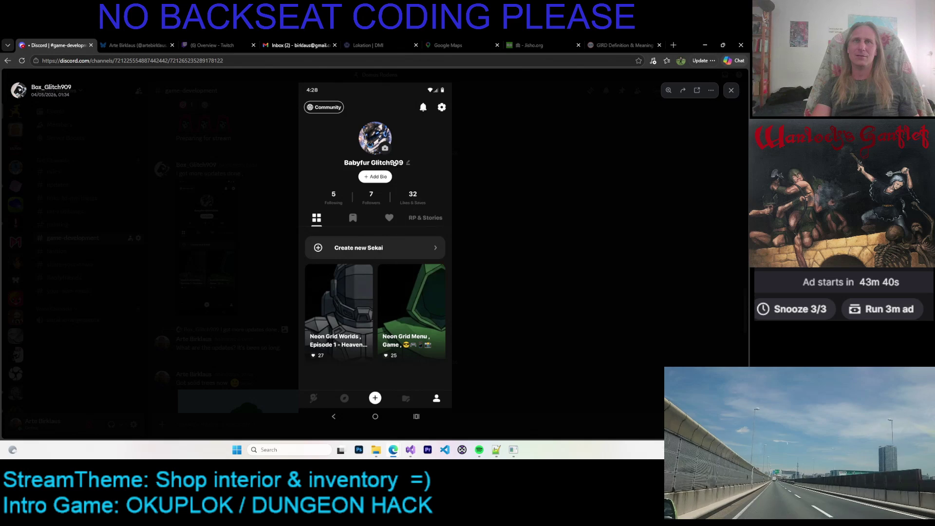
right_click(394, 163)
click(404, 173)
click(576, 108)
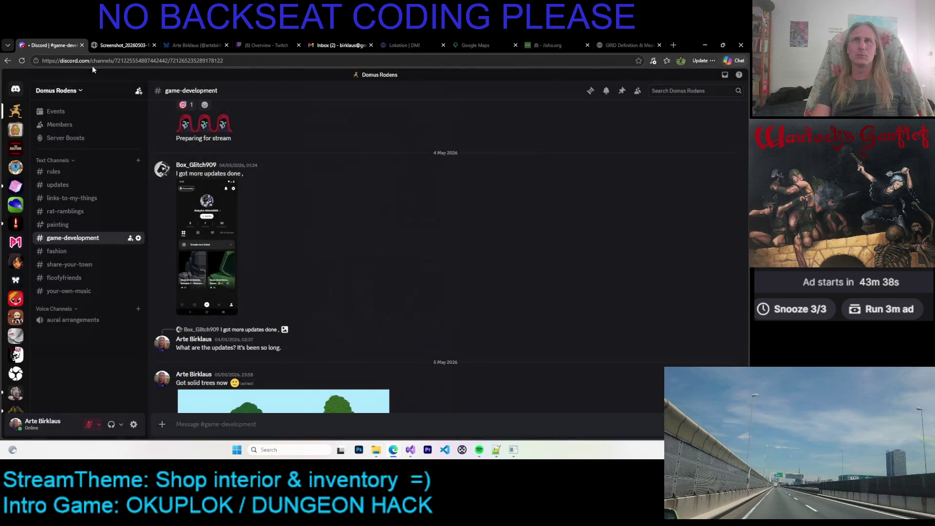
click(146, 44)
Look over the full-size screenshot, then return to Visual Studio
ctrl+scroll(383, 232, up, 3)
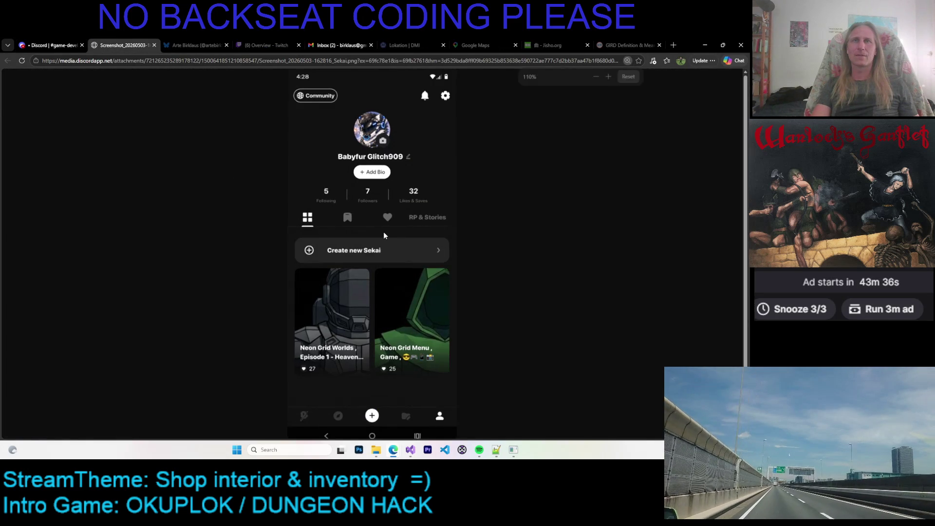
scroll(404, 241, up, 3)
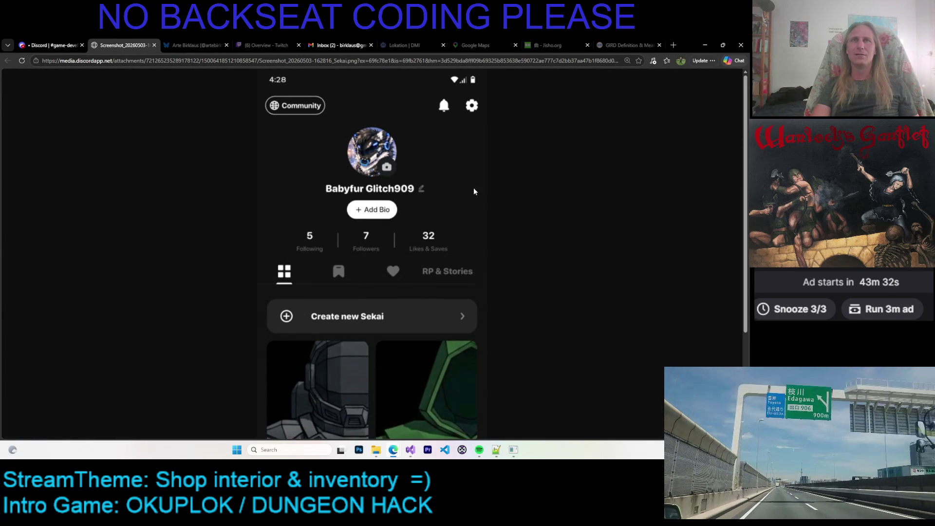
scroll(582, 242, down, 3)
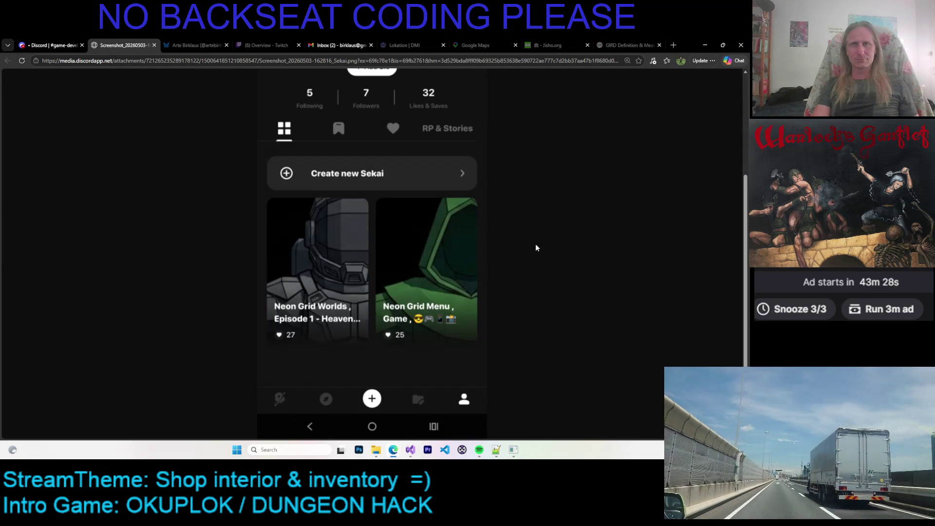
scroll(536, 244, up, 3)
key(alt+Tab)
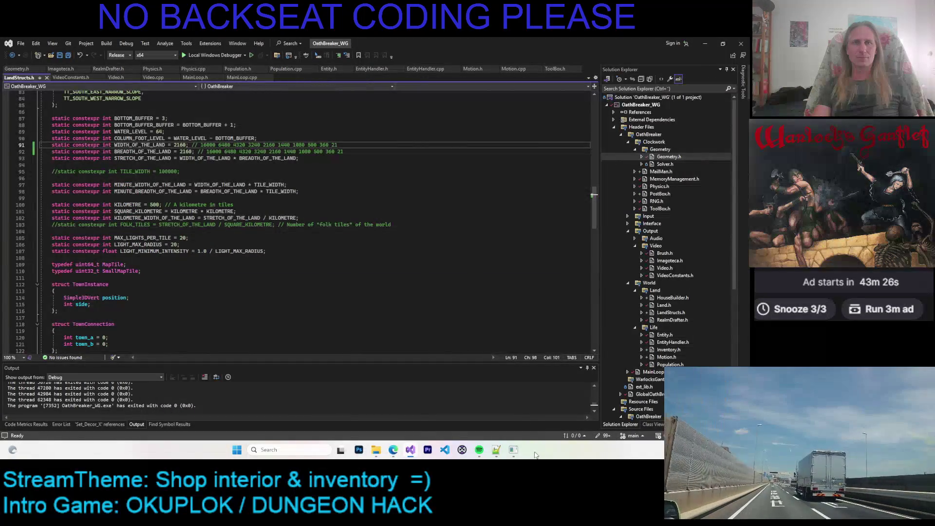
Bring the paint tool back up and sample the sign board's brown and tan colours
click(513, 450)
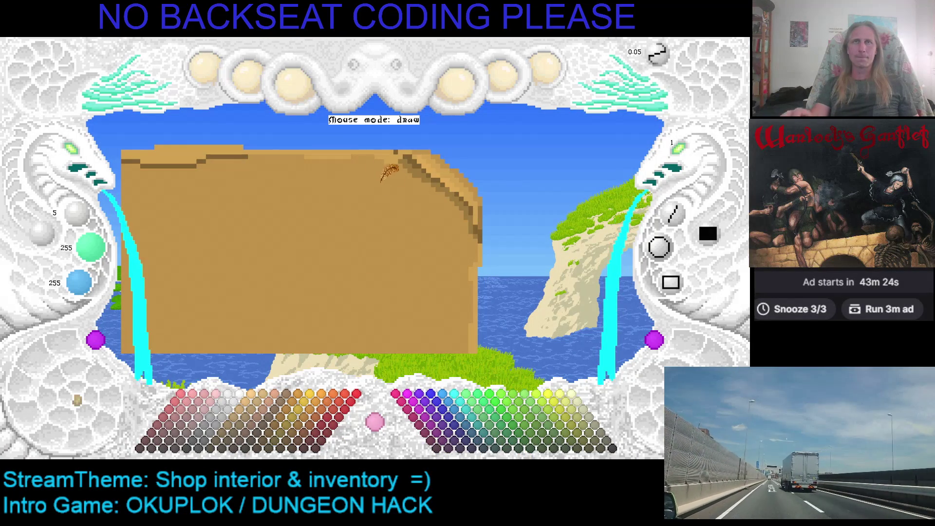
right_click(397, 153)
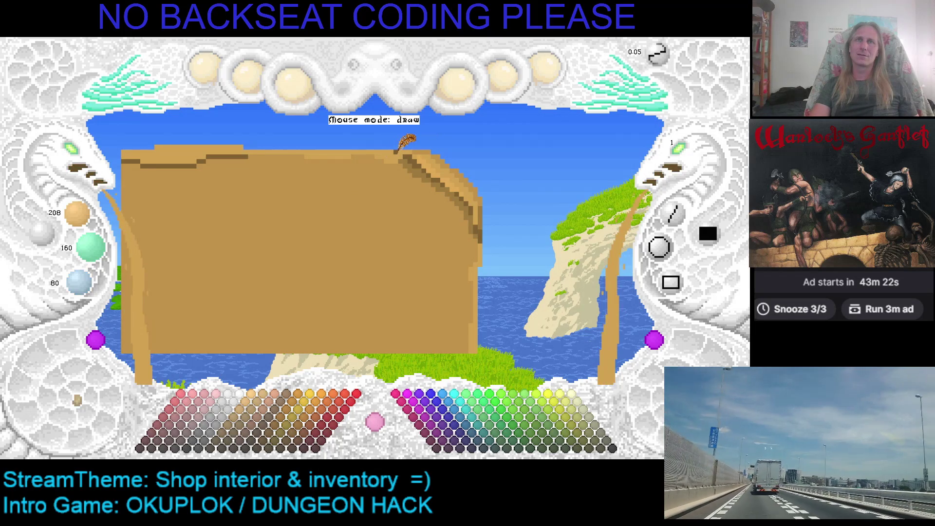
right_click(417, 147)
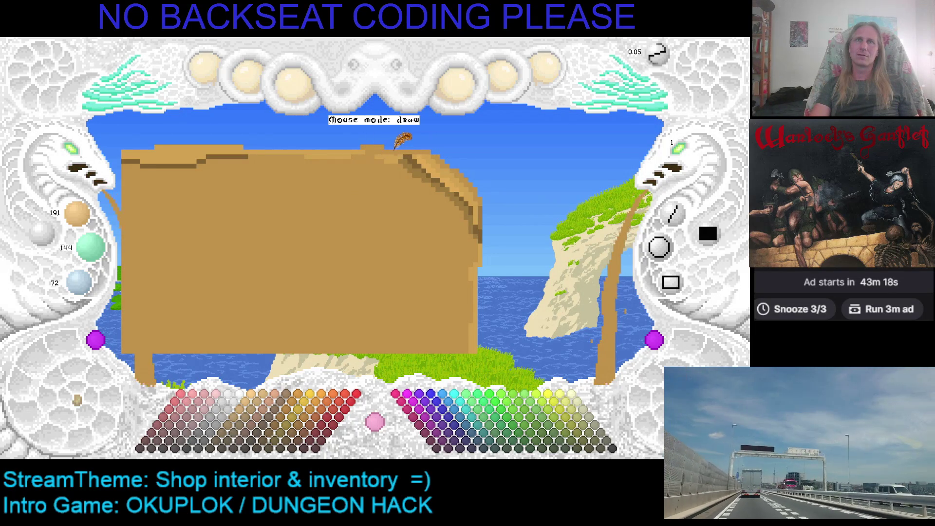
right_click(395, 149)
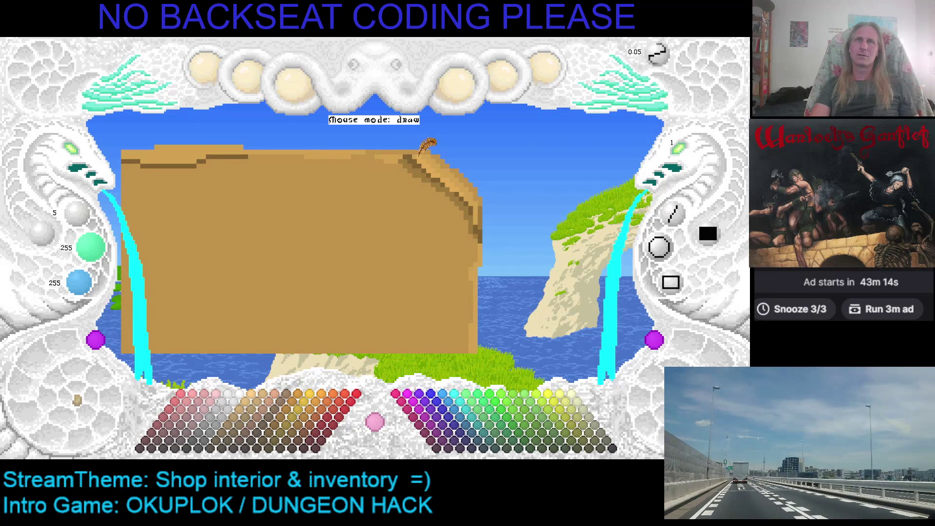
right_click(420, 154)
Pick darker browns for shading the board's top edge and diagonal right edge
right_click(395, 152)
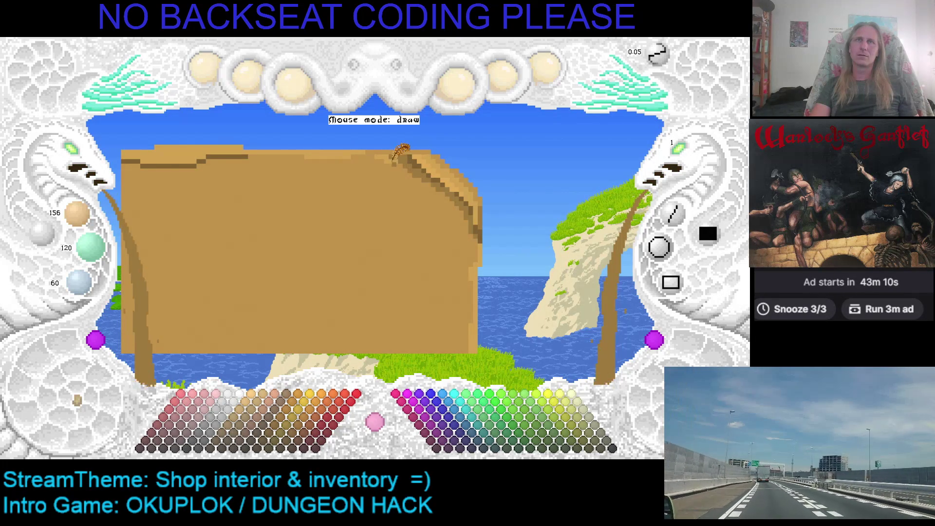
right_click(396, 152)
right_click(395, 151)
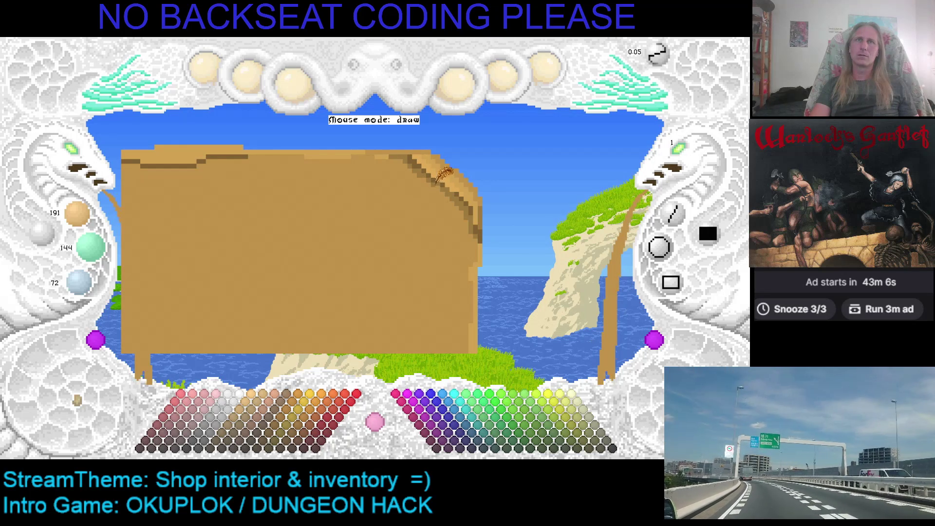
right_click(456, 189)
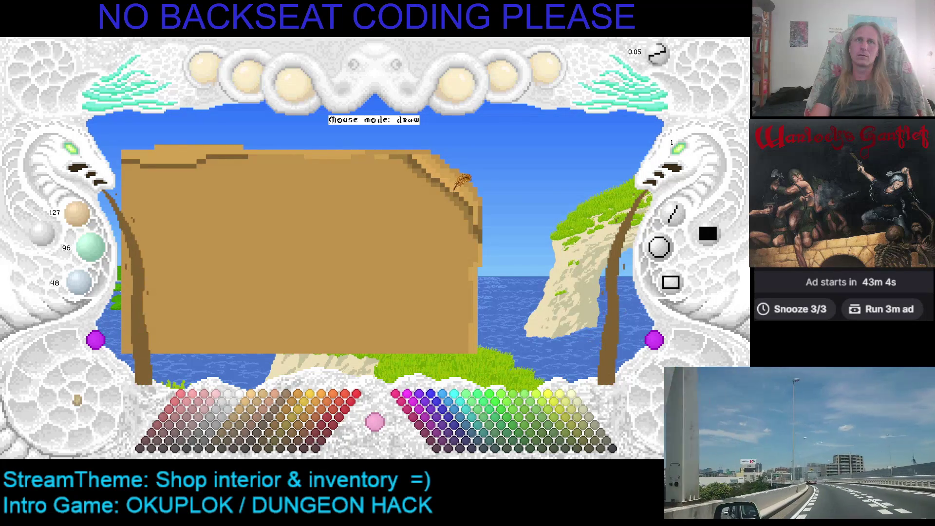
click(455, 195)
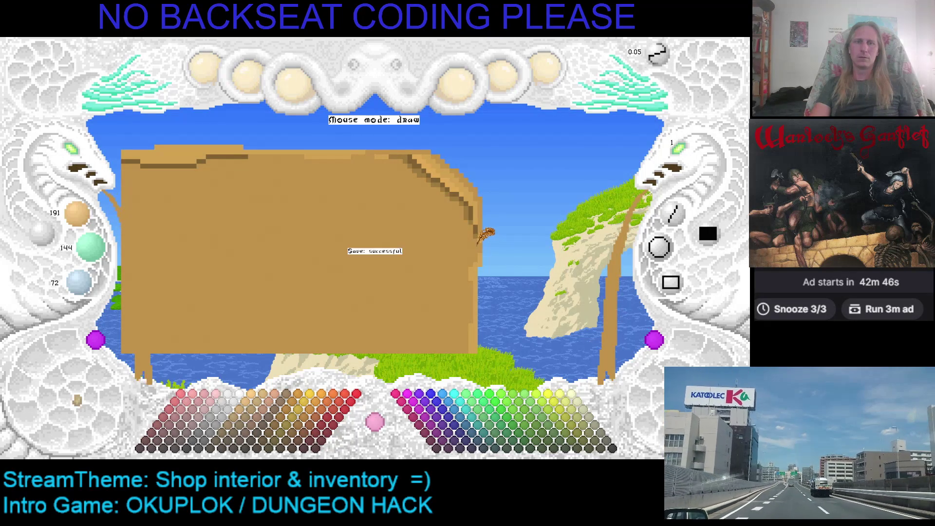
Return to the browser's full-size screenshot tab and scroll down to the Sekai cards
key(alt+Tab)
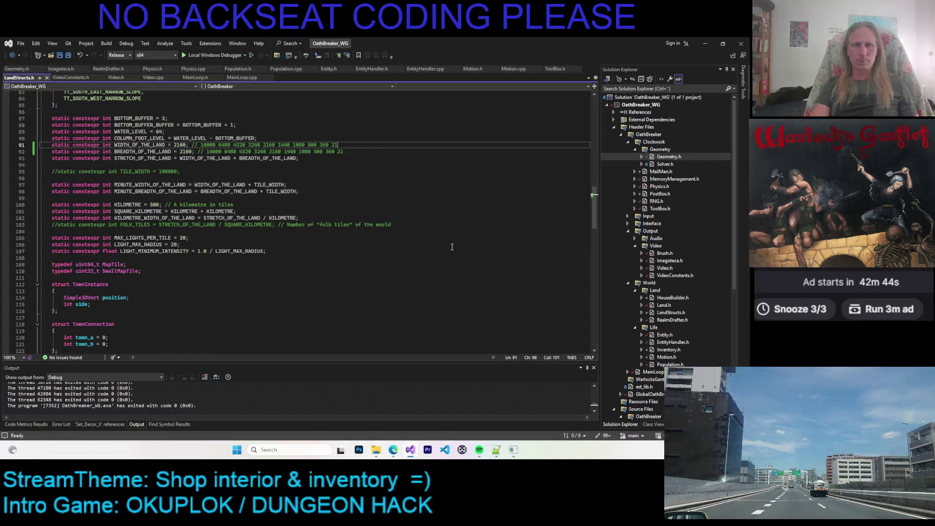
key(alt+Tab)
key(Tab)
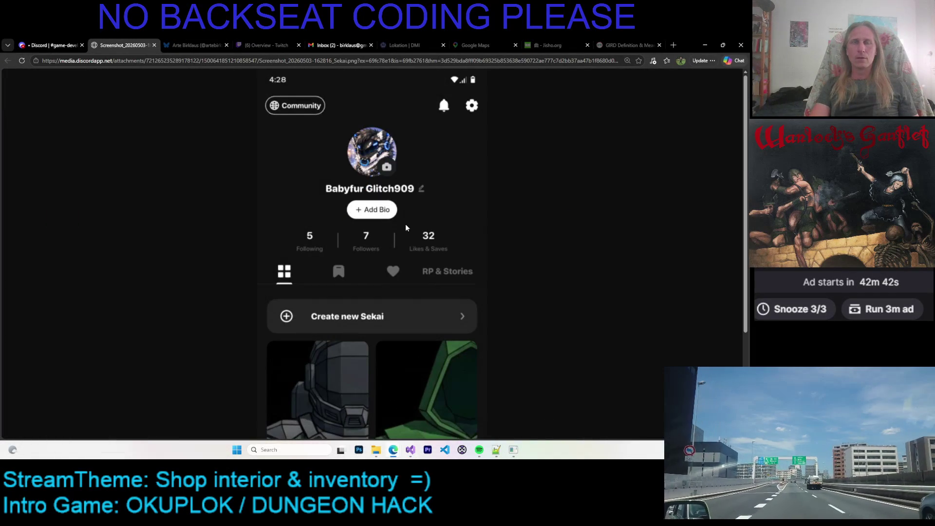
scroll(438, 229, down, 3)
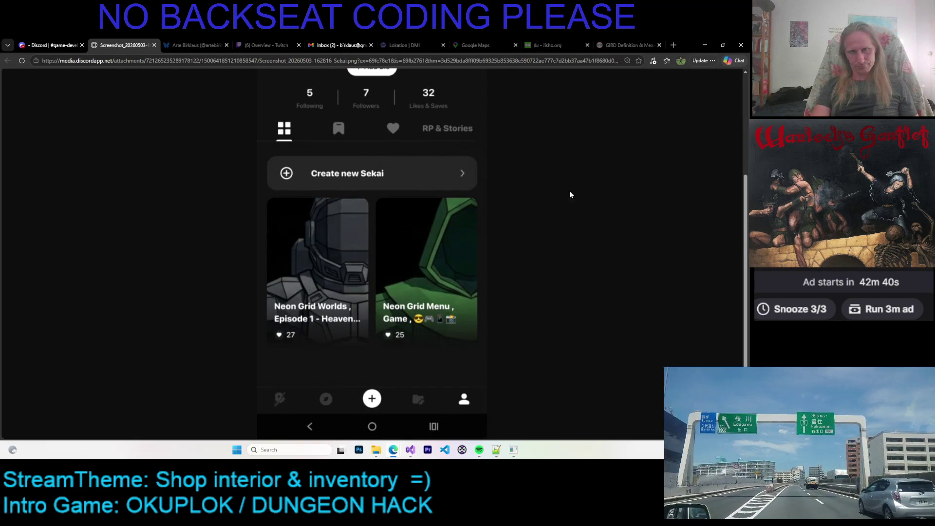